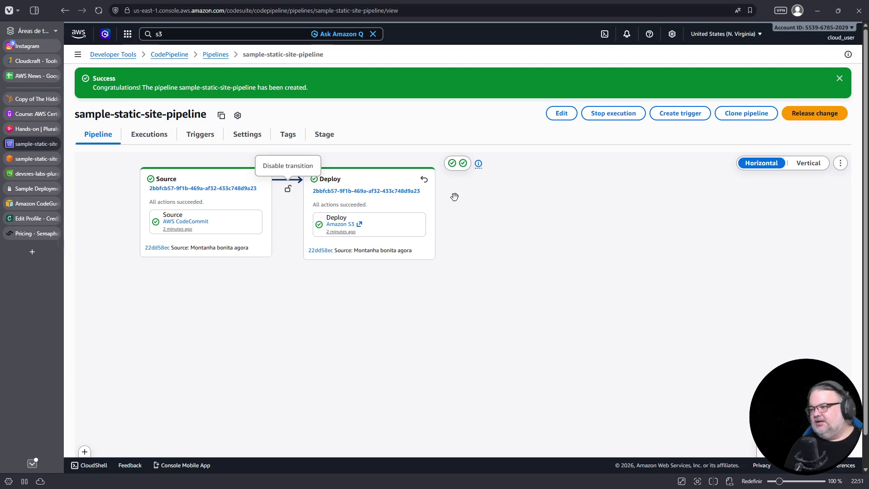
- Switch the sample-static-site-pipeline diagram from horizontal to vertical layout
{"action": "left_click", "coordinate": [807, 163]}
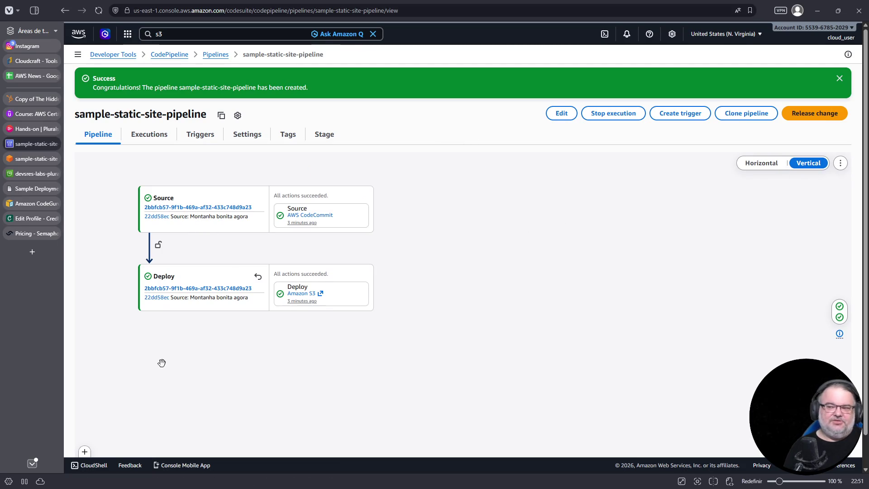
{"action": "scroll", "coordinate": [149, 359], "scroll_direction": "down", "scroll_amount": 1}
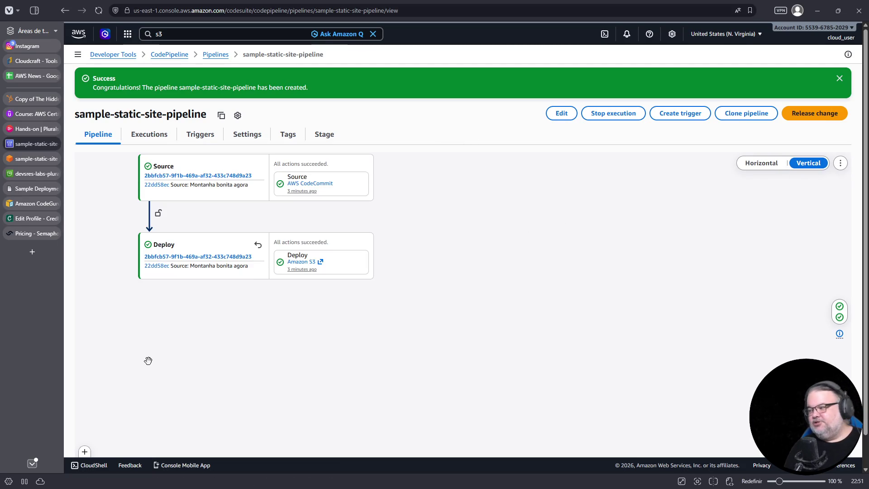
{"action": "scroll", "coordinate": [149, 360], "scroll_direction": "up", "scroll_amount": 3}
{"action": "scroll", "coordinate": [167, 310], "scroll_direction": "down", "scroll_amount": 3}
{"action": "scroll", "coordinate": [222, 310], "scroll_direction": "up", "scroll_amount": 1}
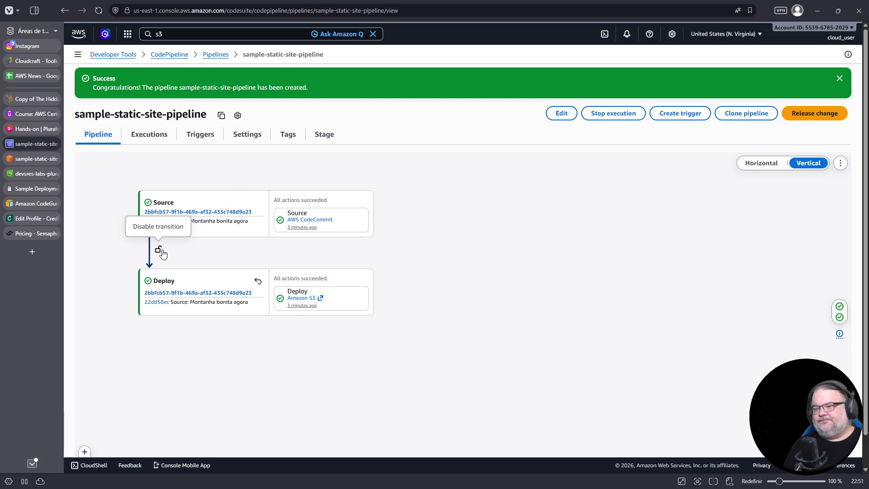
{"action": "left_click", "coordinate": [841, 167]}
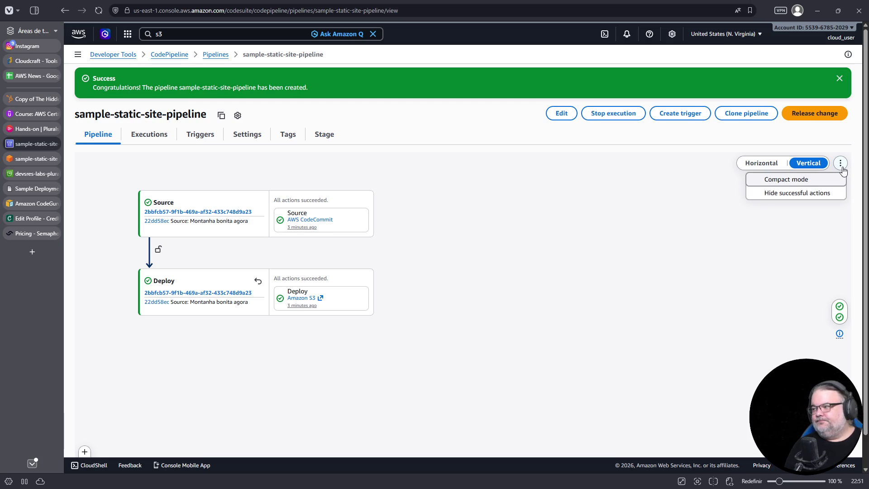
- Edit the pipeline and add a stage named teste after the Source stage
{"action": "left_click", "coordinate": [561, 114]}
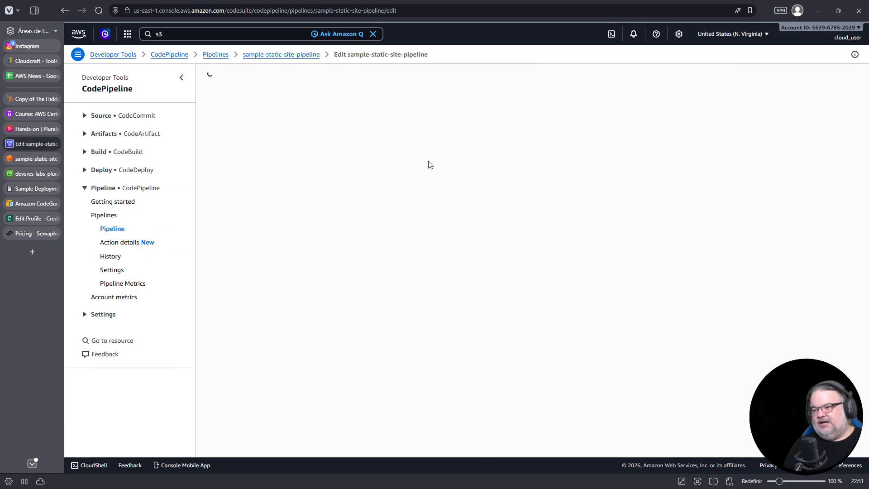
{"action": "scroll", "coordinate": [481, 260], "scroll_direction": "down", "scroll_amount": 5}
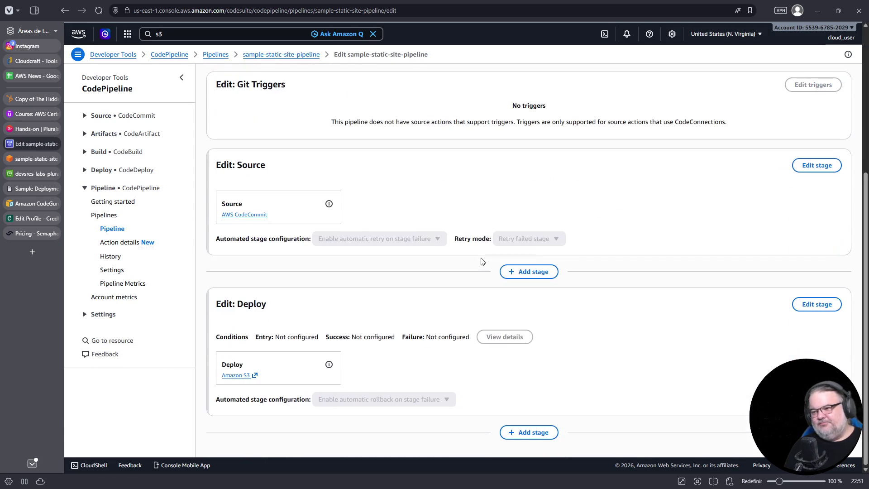
{"action": "left_click", "coordinate": [525, 272]}
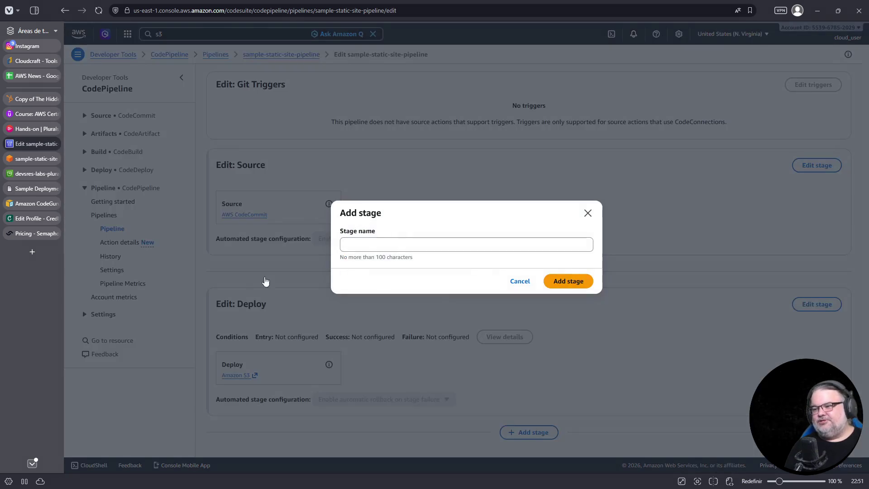
{"action": "left_click", "coordinate": [451, 244]}
{"action": "type", "text": "este"}
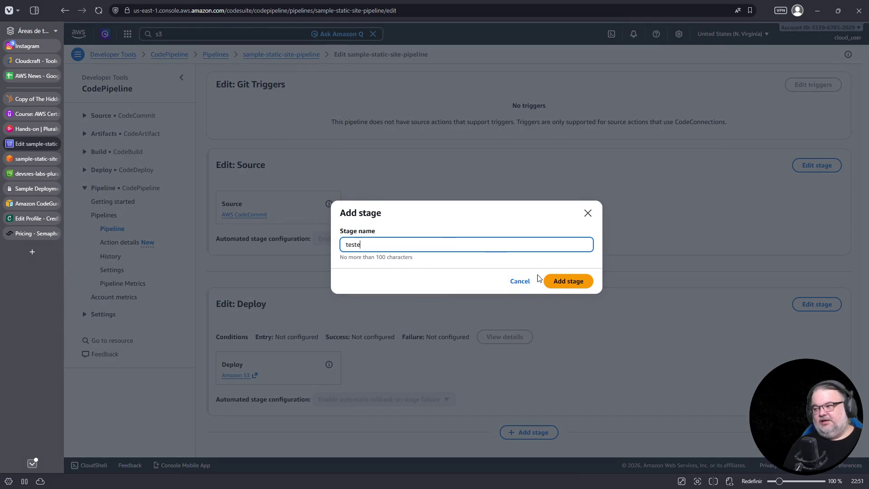
{"action": "left_click", "coordinate": [551, 281]}
- Look over the Add entry condition choices for the teste stage, then close them
{"action": "scroll", "coordinate": [326, 297], "scroll_direction": "down", "scroll_amount": 3}
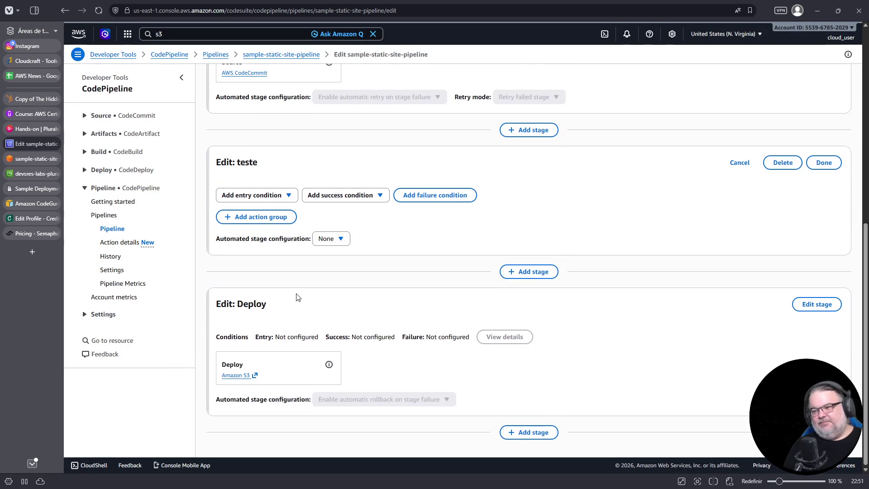
{"action": "left_click", "coordinate": [267, 197]}
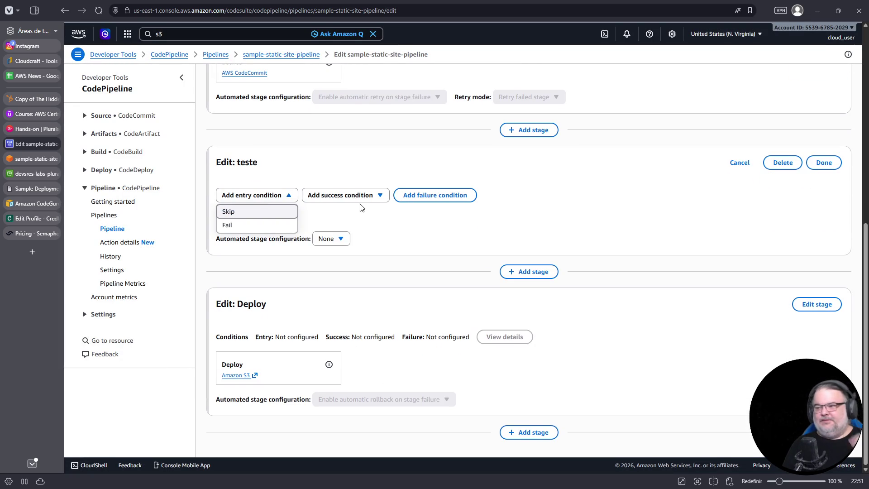
{"action": "left_click", "coordinate": [525, 238]}
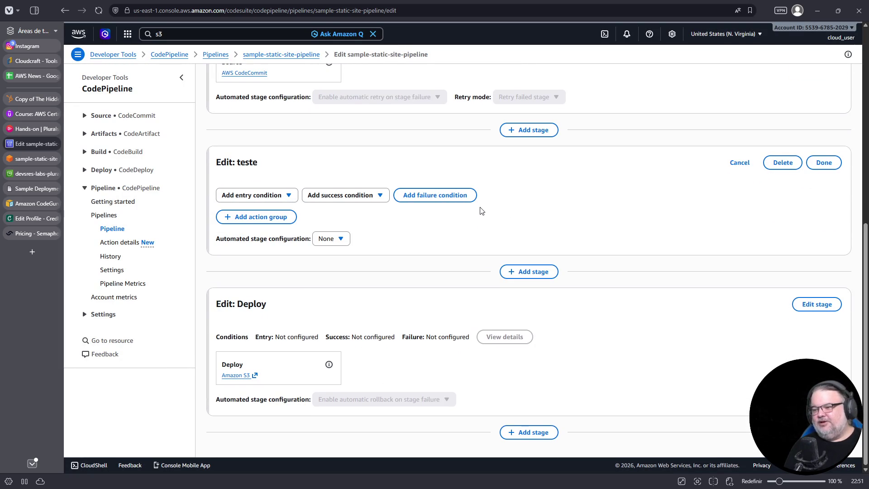
{"action": "scroll", "coordinate": [514, 221], "scroll_direction": "up", "scroll_amount": 2}
{"action": "left_click", "coordinate": [521, 221]}
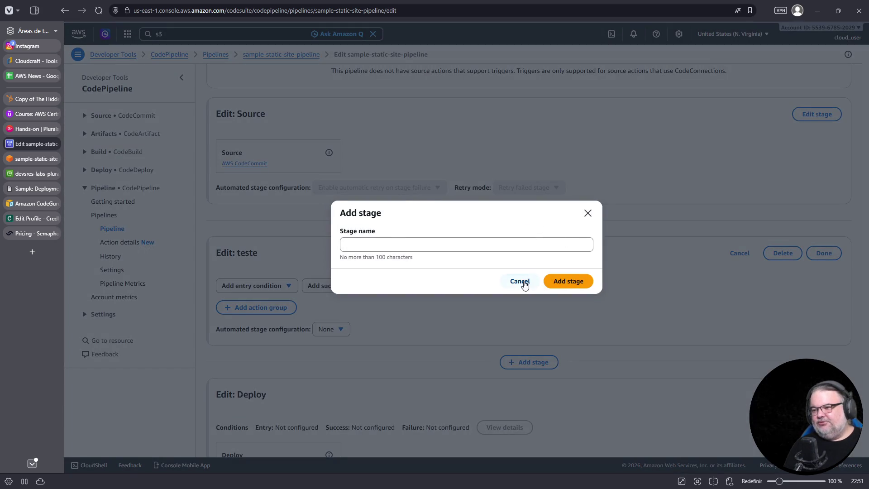
{"action": "left_click", "coordinate": [520, 283]}
{"action": "left_click", "coordinate": [260, 308]}
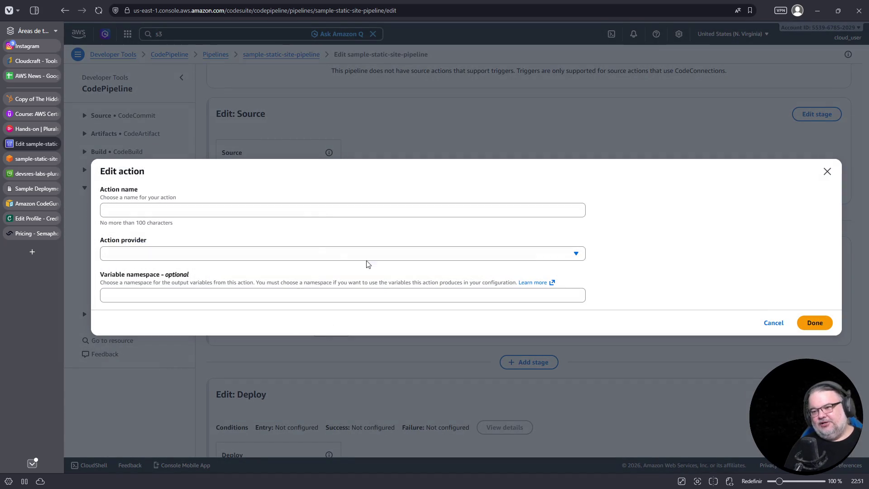
{"action": "left_click", "coordinate": [316, 213]}
{"action": "type", "text": "Build"}
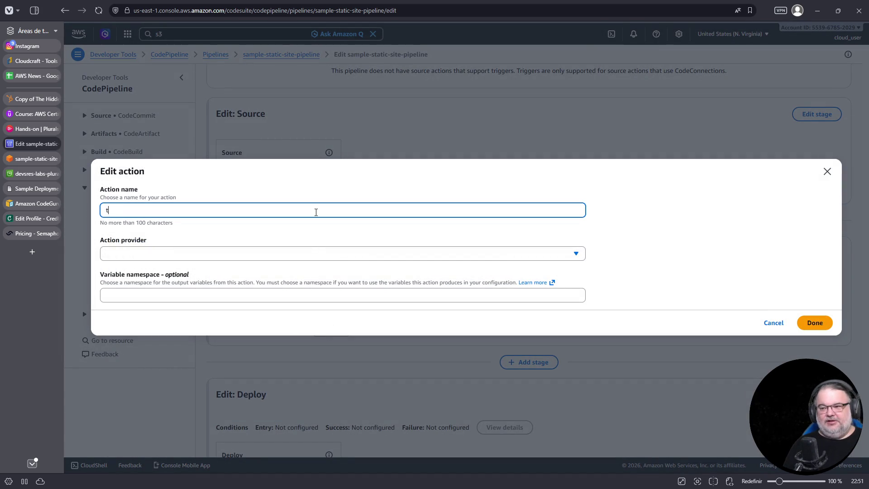
{"action": "left_click", "coordinate": [289, 253]}
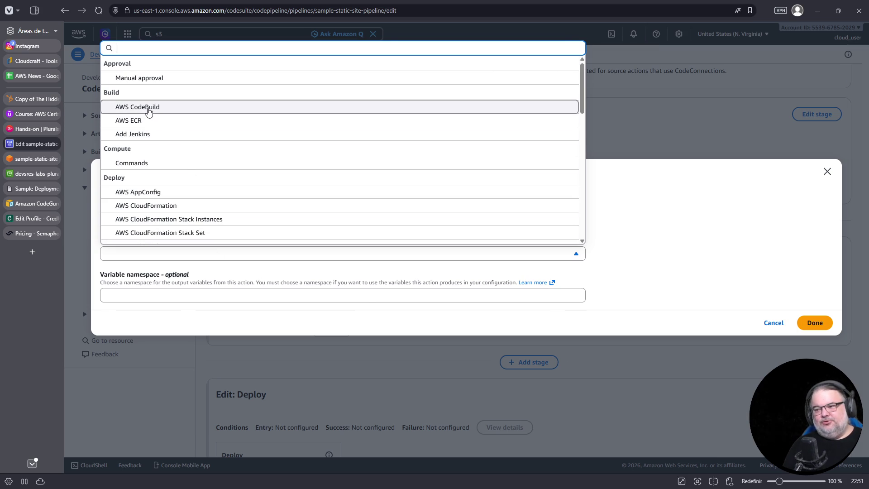
{"action": "left_click", "coordinate": [148, 108]}
{"action": "scroll", "coordinate": [630, 407], "scroll_direction": "down", "scroll_amount": 2}
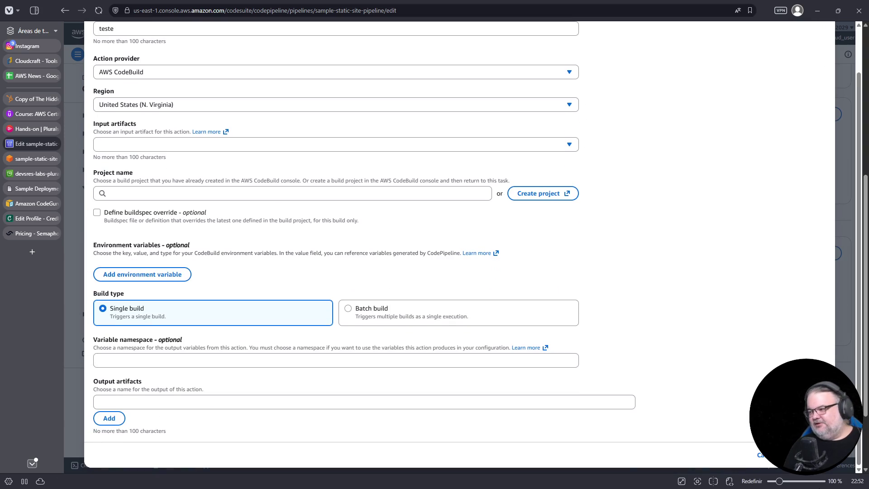
{"action": "left_click", "coordinate": [244, 194]}
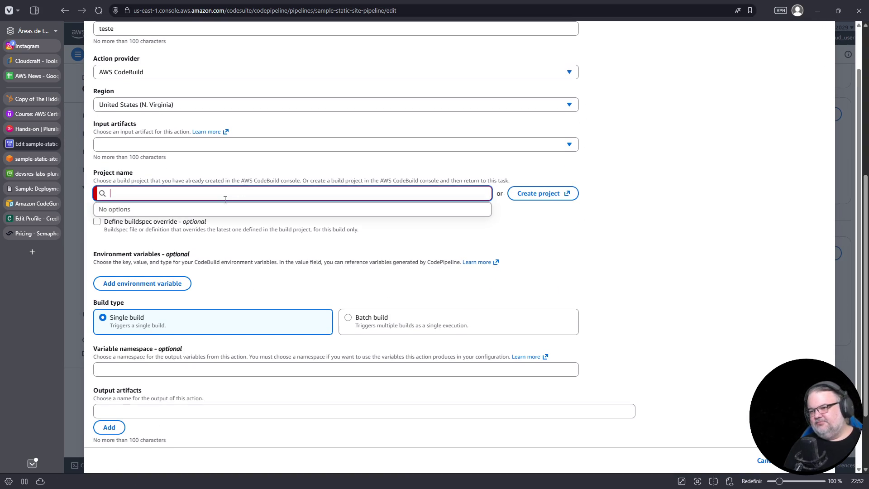
{"action": "type", "text": "ascascasc"}
{"action": "key", "text": "Escape"}
{"action": "key", "text": "Escape"}
{"action": "key", "text": "Escape"}
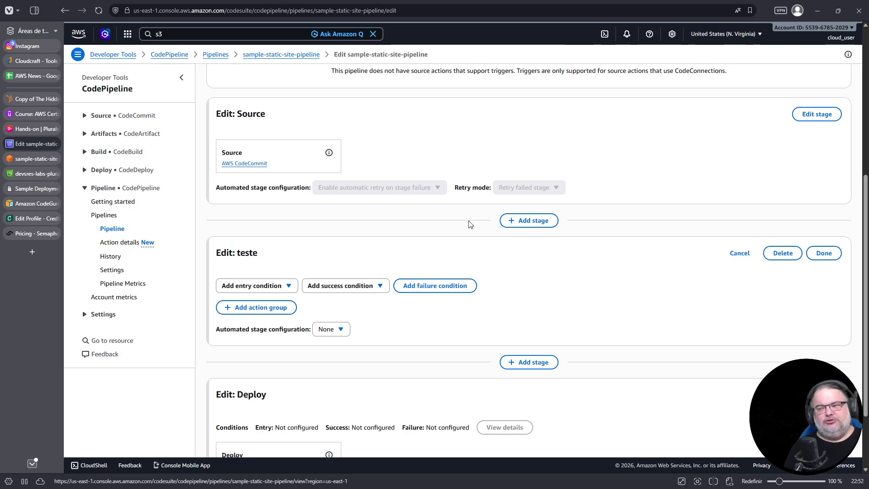
- Review the entry and success condition options on the teste stage
{"action": "left_click", "coordinate": [267, 286]}
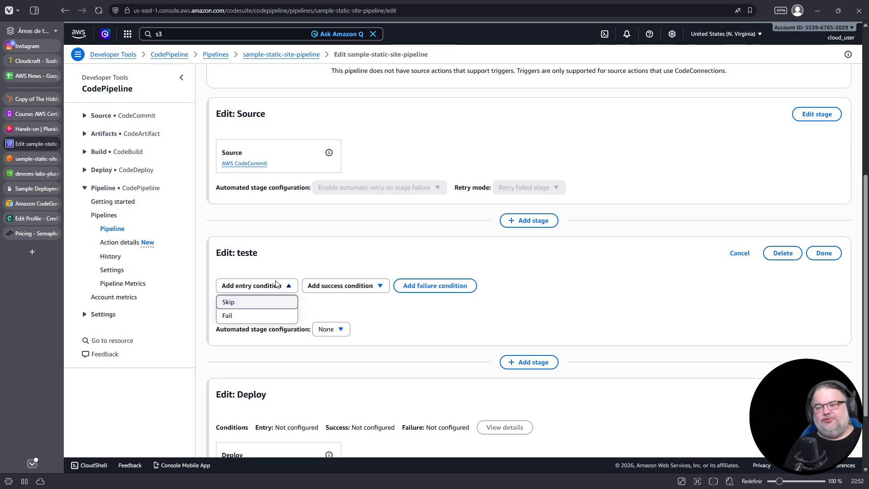
{"action": "left_click", "coordinate": [344, 286]}
{"action": "left_click", "coordinate": [319, 269]}
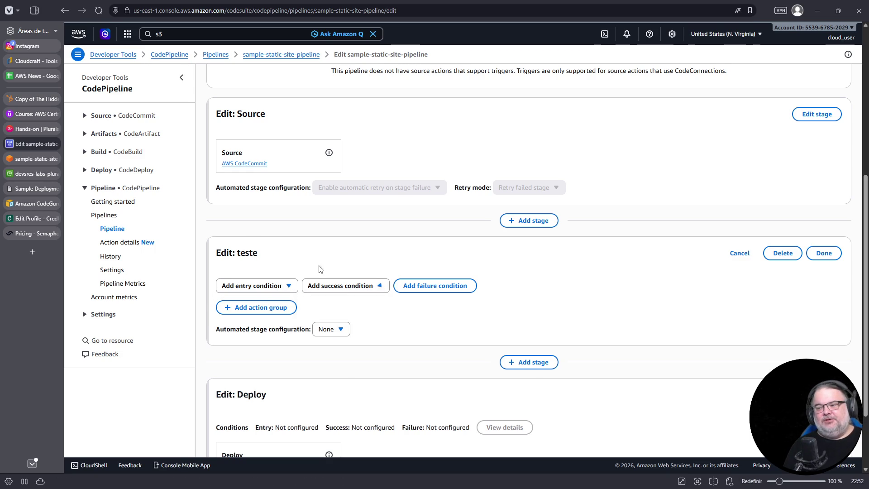
- Add a Commands action group named teste running ls to the teste stage
{"action": "left_click", "coordinate": [263, 312]}
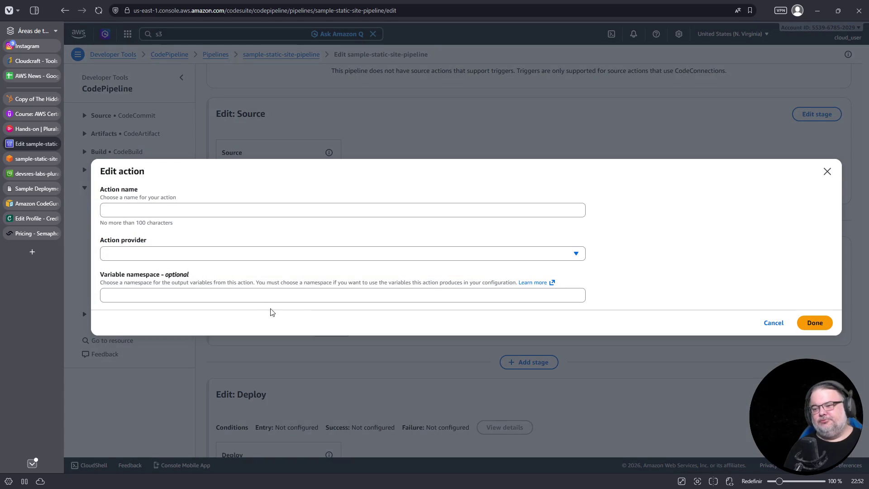
{"action": "left_click", "coordinate": [374, 255]}
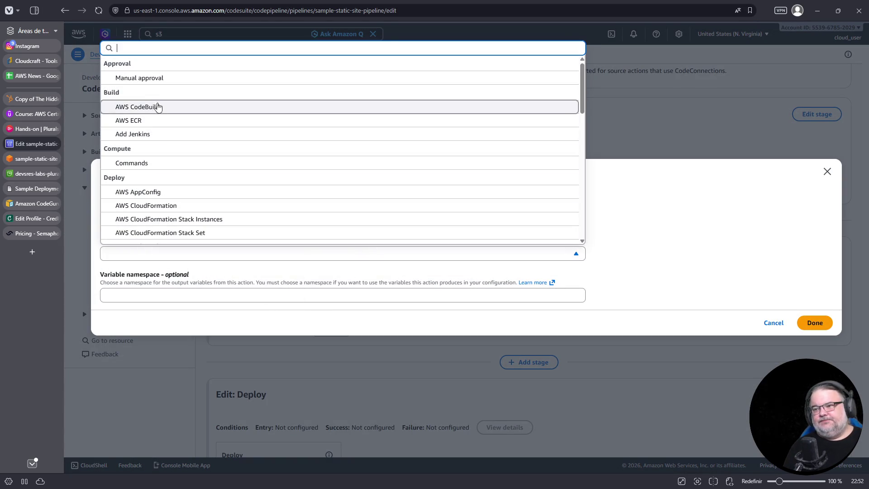
{"action": "left_click", "coordinate": [136, 164]}
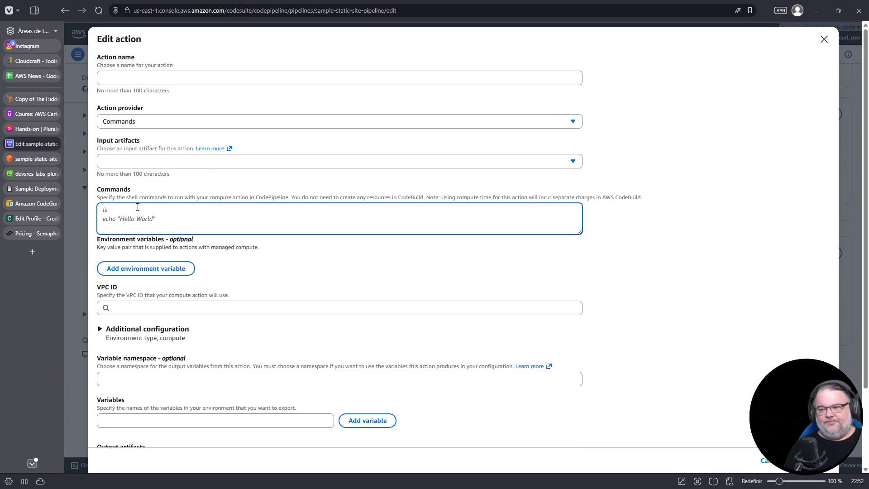
{"action": "type", "text": "ls"}
{"action": "left_click", "coordinate": [183, 74]}
{"action": "type", "text": "teste"}
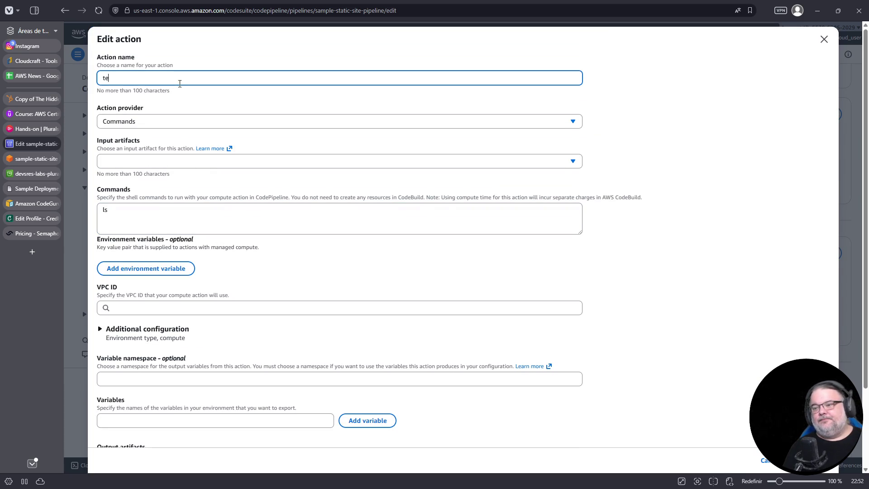
{"action": "scroll", "coordinate": [636, 332], "scroll_direction": "down", "scroll_amount": 2}
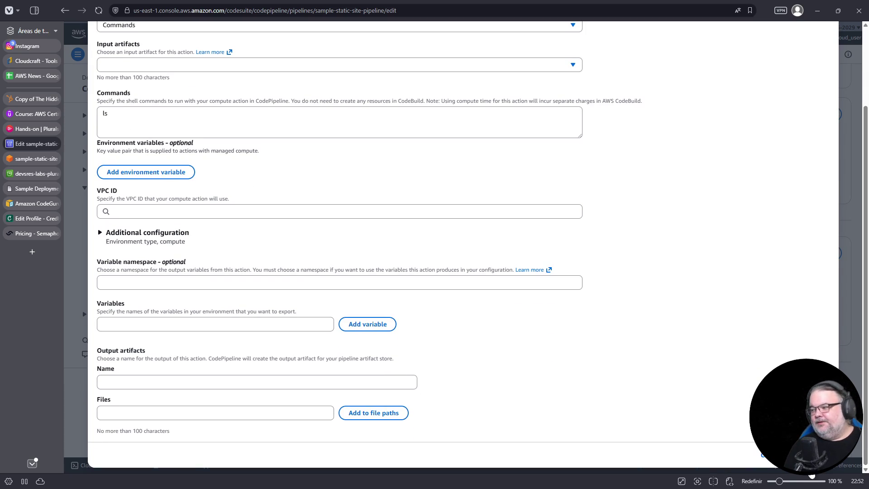
{"action": "left_click", "coordinate": [813, 455]}
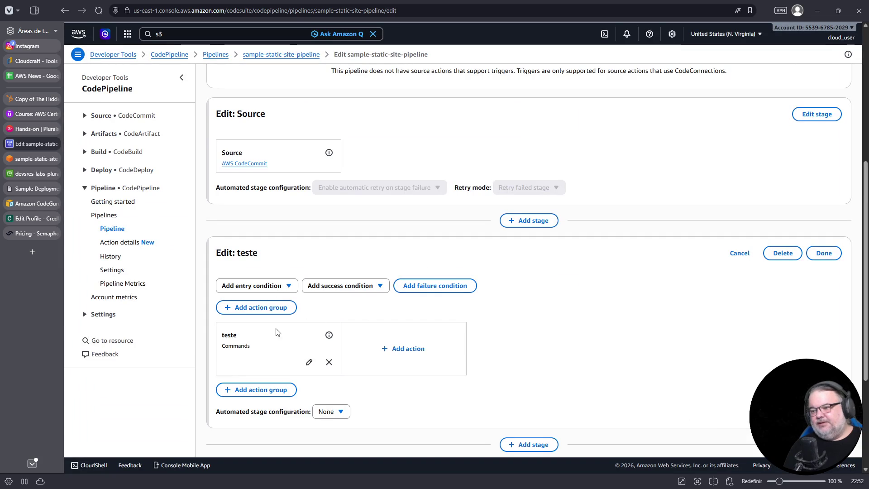
- Add a second Commands action, teste2, running echo teste to the teste stage
{"action": "left_click", "coordinate": [421, 361]}
{"action": "left_click", "coordinate": [153, 207]}
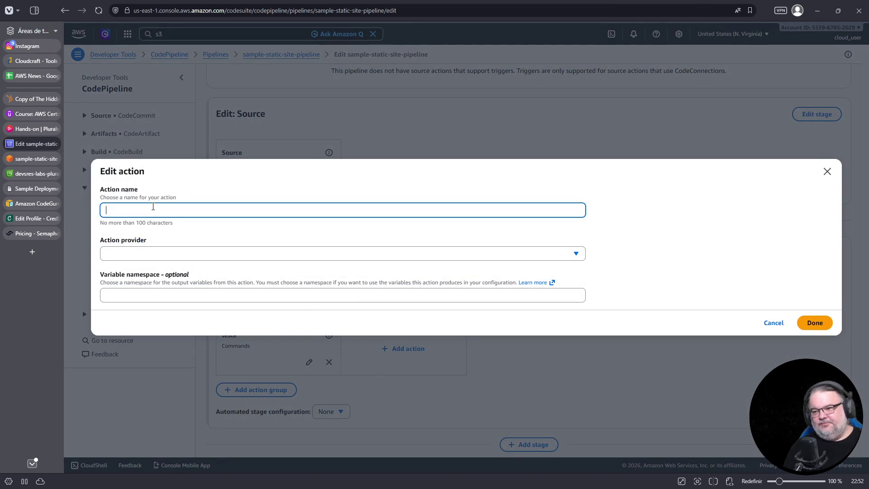
{"action": "left_click", "coordinate": [146, 255]}
{"action": "left_click", "coordinate": [144, 164]}
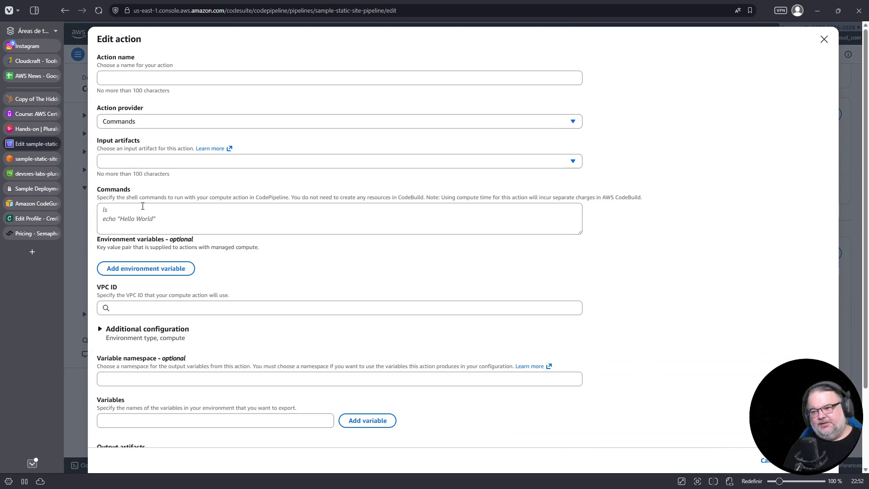
{"action": "left_click", "coordinate": [134, 210]}
{"action": "type", "text": "yrd\\"}
{"action": "key", "text": "ctrl+a"}
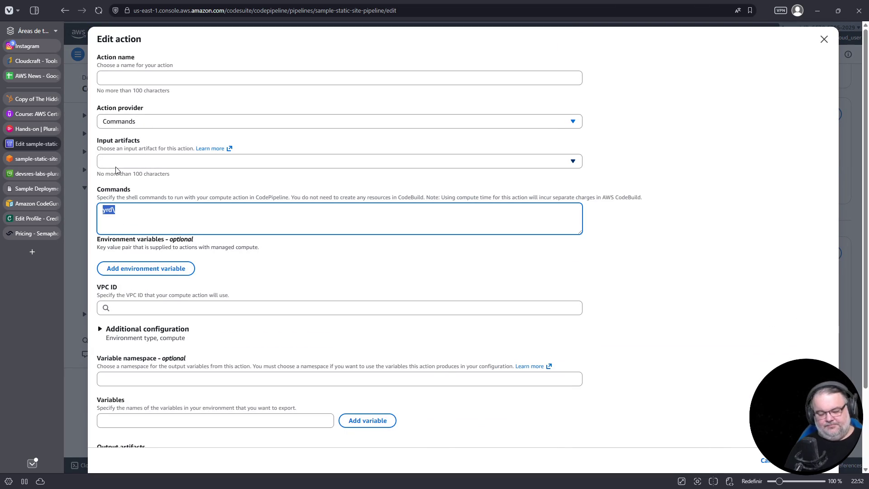
{"action": "type", "text": "echo teste"}
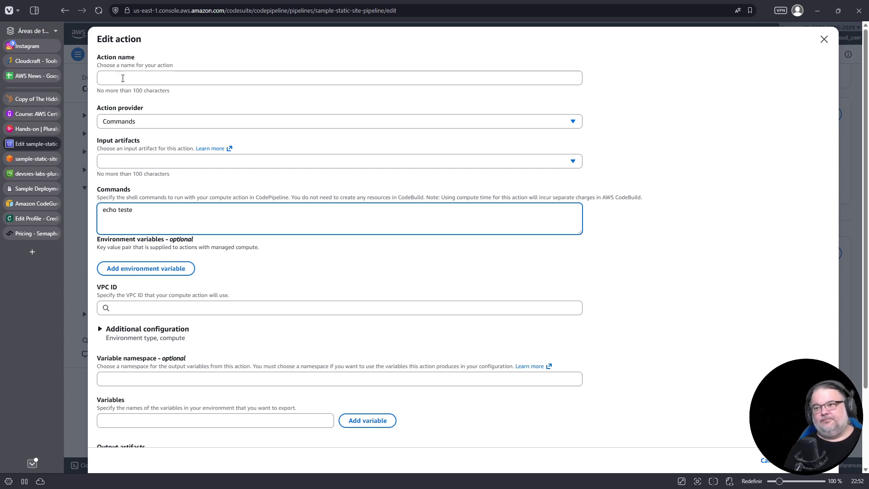
{"action": "left_click", "coordinate": [145, 82]}
{"action": "type", "text": "te2"}
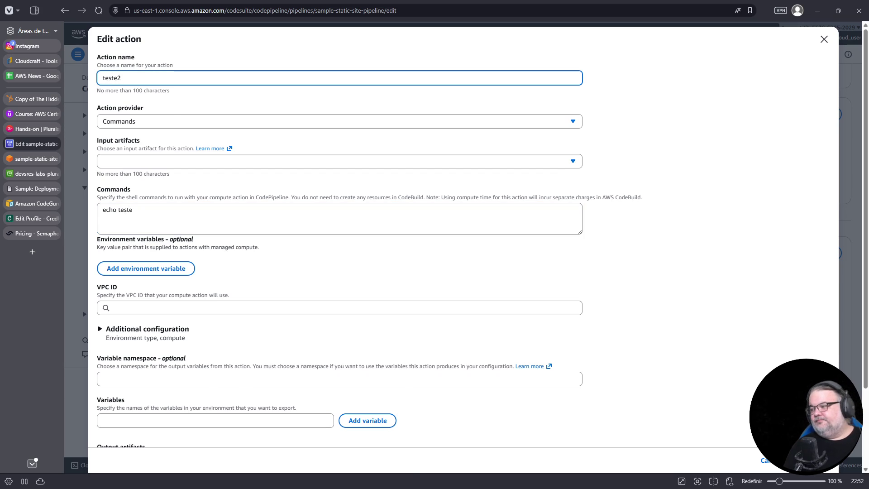
{"action": "key", "text": "Return"}
- Add a Commands action named ascascx that runs echo teste to the teste stage
{"action": "left_click", "coordinate": [548, 353]}
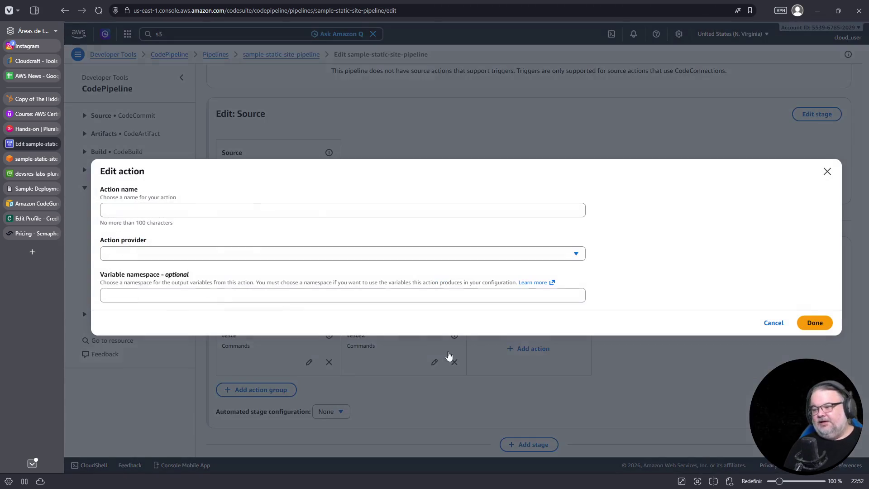
{"action": "left_click", "coordinate": [196, 211]}
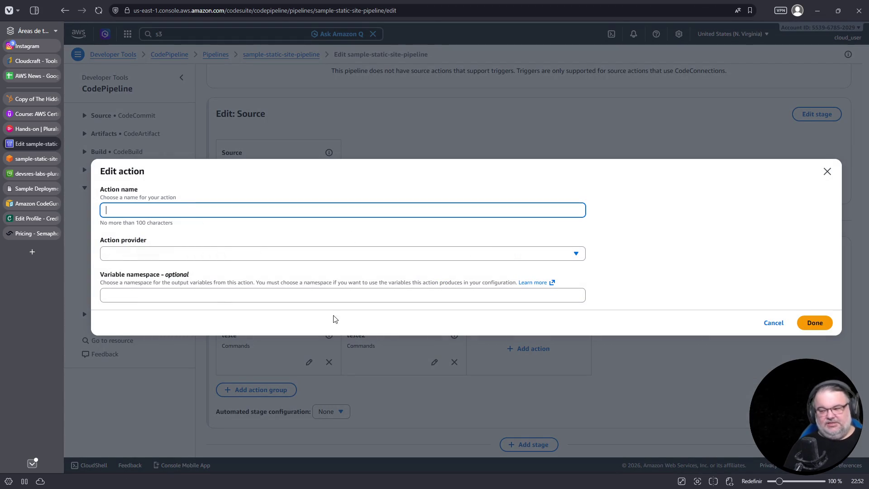
{"action": "left_click", "coordinate": [316, 254]}
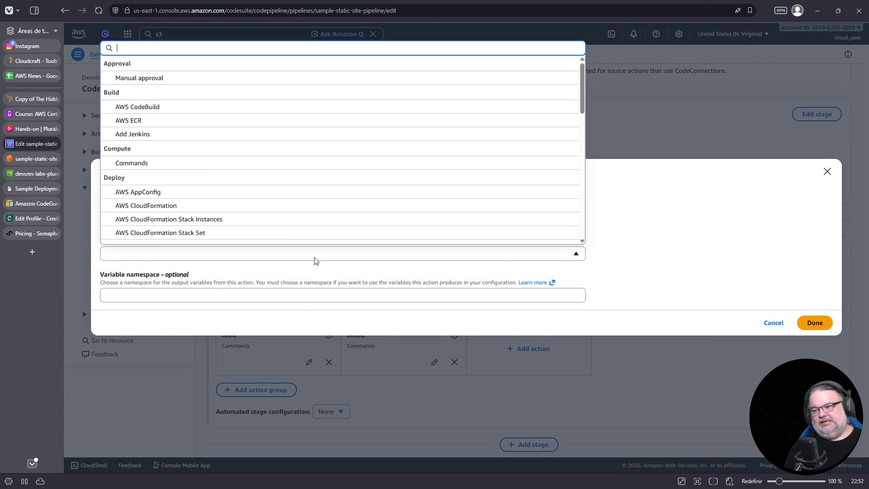
{"action": "left_click", "coordinate": [206, 164]}
{"action": "left_click", "coordinate": [136, 211]}
{"action": "type", "text": "echo oi"}
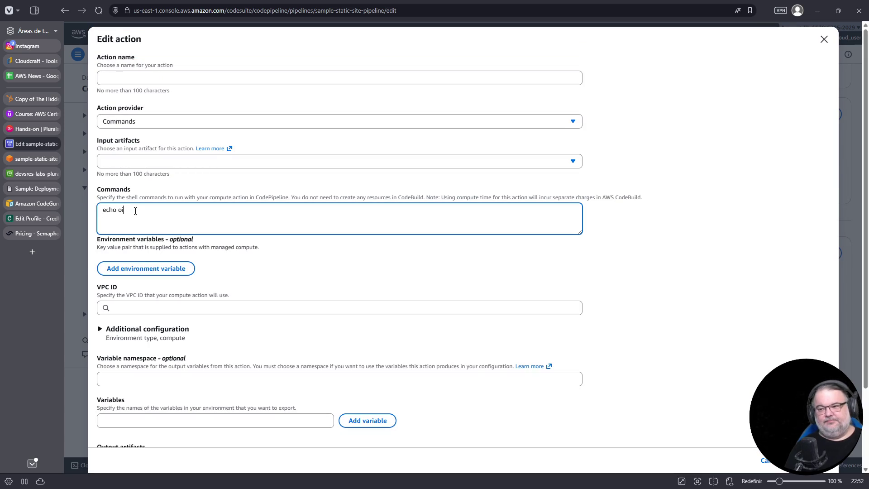
{"action": "left_click", "coordinate": [190, 77]}
{"action": "type", "text": "ascascx"}
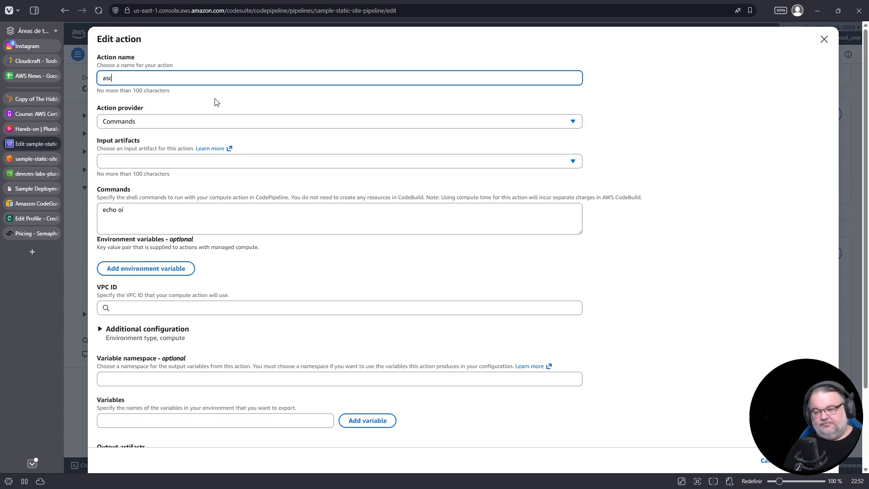
{"action": "scroll", "coordinate": [612, 352], "scroll_direction": "down", "scroll_amount": 2}
{"action": "left_click", "coordinate": [815, 455]}
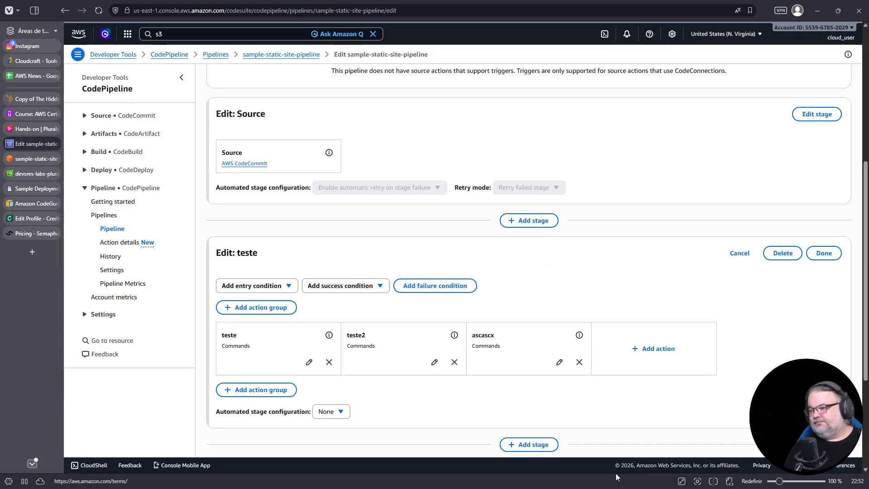
- Close the pipeline editing, sample static site, labs S3 website and sample deployment tabs
{"action": "scroll", "coordinate": [511, 346], "scroll_direction": "down", "scroll_amount": 4}
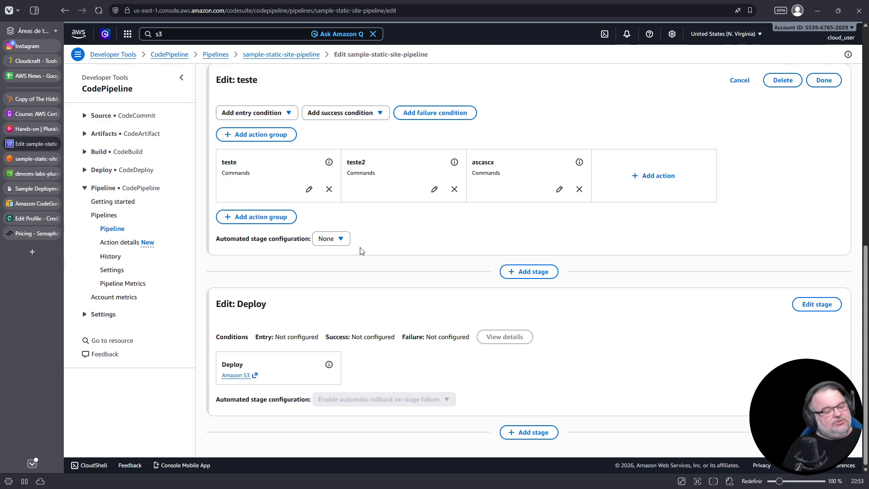
{"action": "scroll", "coordinate": [291, 159], "scroll_direction": "up", "scroll_amount": 3}
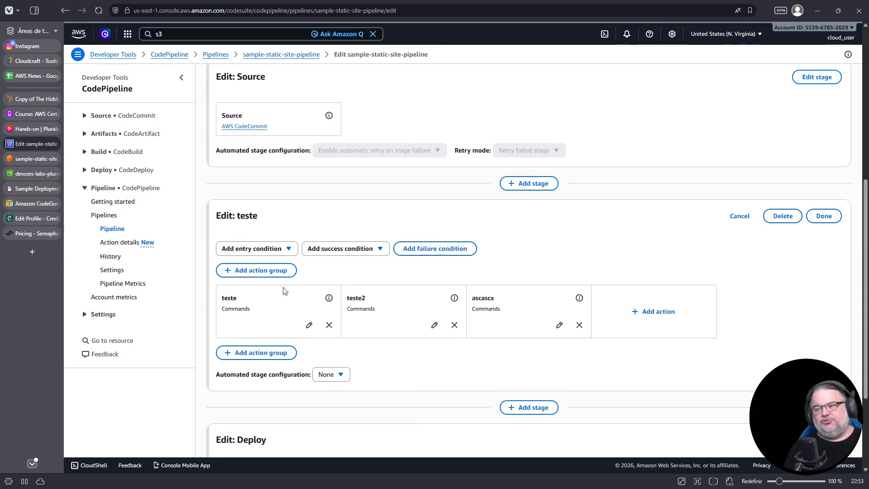
{"action": "scroll", "coordinate": [285, 290], "scroll_direction": "down", "scroll_amount": 2}
{"action": "scroll", "coordinate": [287, 235], "scroll_direction": "up", "scroll_amount": 3}
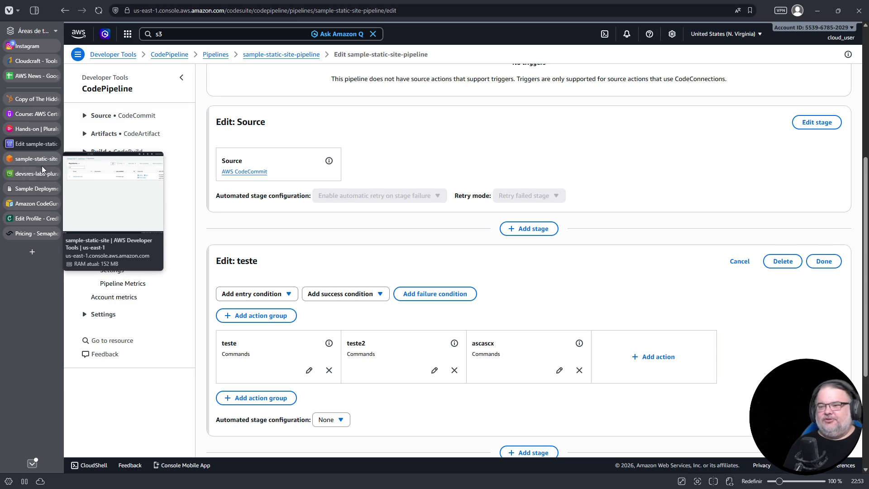
{"action": "left_click", "coordinate": [56, 143]}
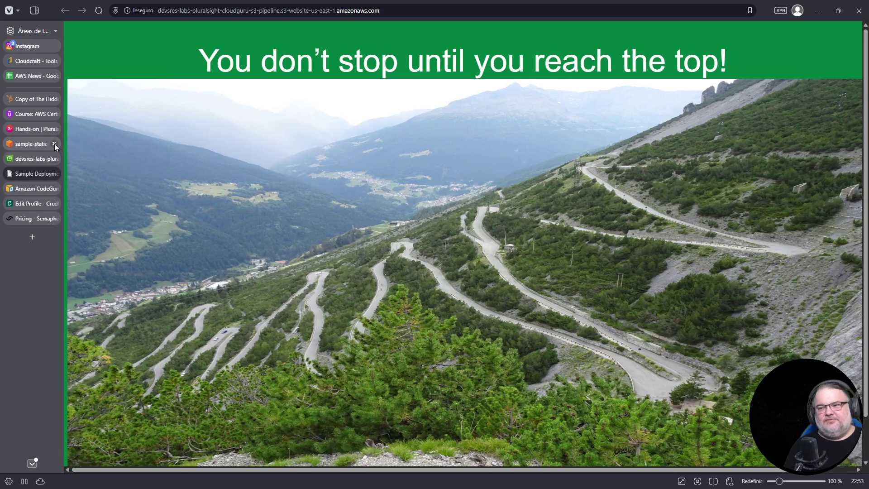
{"action": "left_click", "coordinate": [54, 144]}
{"action": "left_click", "coordinate": [55, 144]}
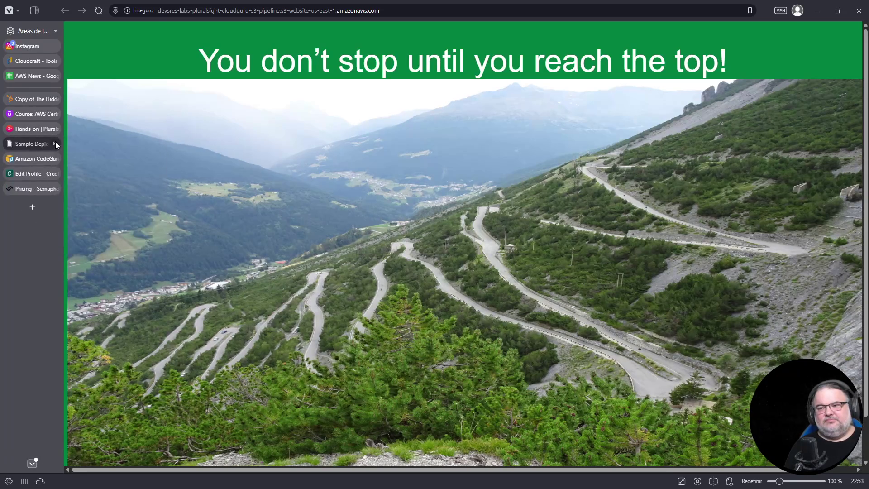
{"action": "left_click", "coordinate": [55, 143]}
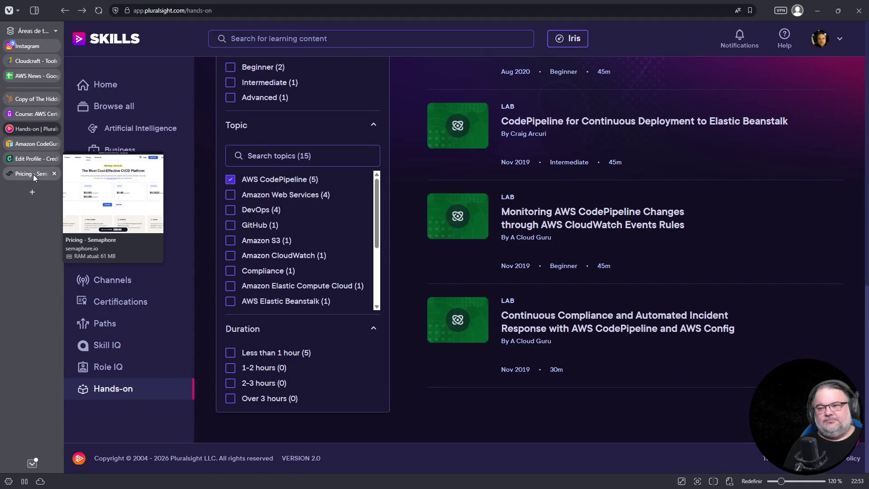
- Read the CodeGuru Reviewer availability change page zoomed in, highlighting title and notice
{"action": "left_click", "coordinate": [45, 146]}
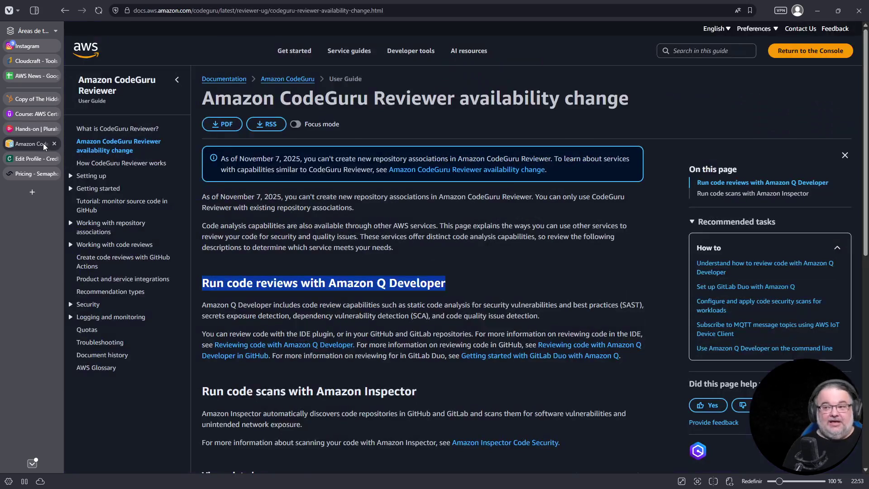
{"action": "left_click_drag", "start_coordinate": [281, 100], "coordinate": [455, 108]}
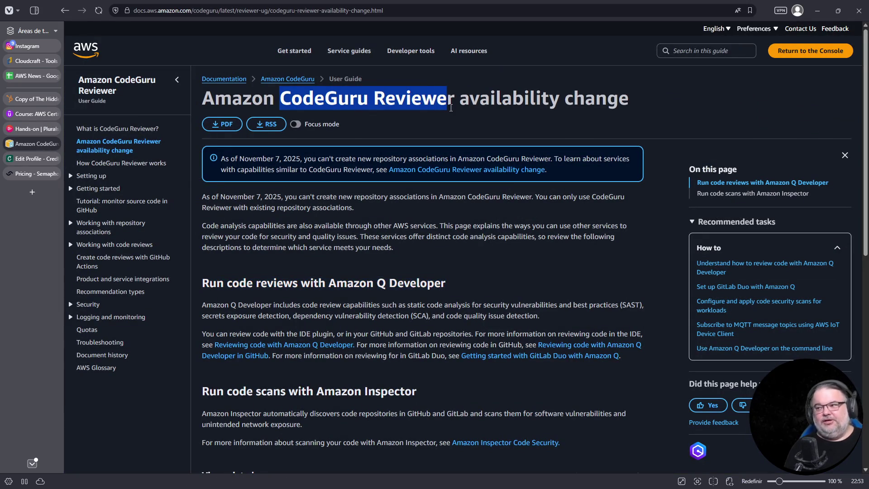
{"action": "key", "text": "ctrl+plus"}
{"action": "key", "text": "ctrl+plus"}
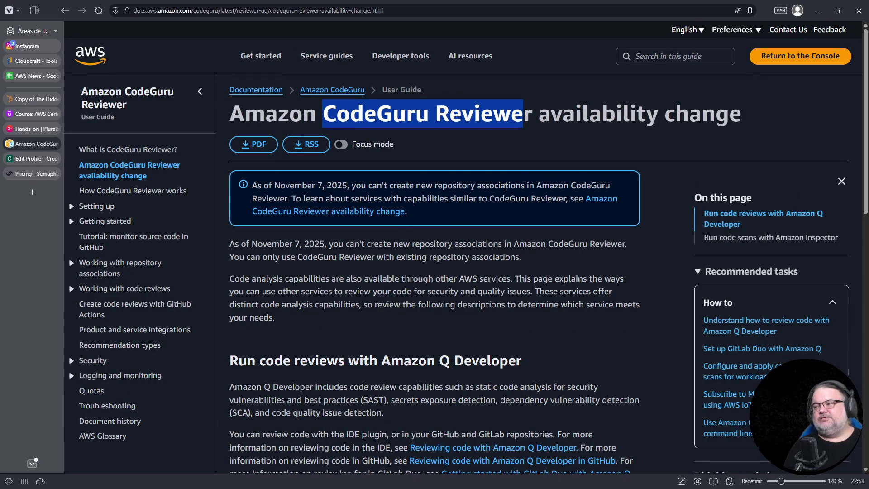
{"action": "mouse_move", "coordinate": [504, 186]}
{"action": "left_mouse_down"}
{"action": "mouse_move", "coordinate": [476, 186]}
{"action": "mouse_move", "coordinate": [477, 251]}
{"action": "left_mouse_up"}
{"action": "left_click", "coordinate": [445, 313]}
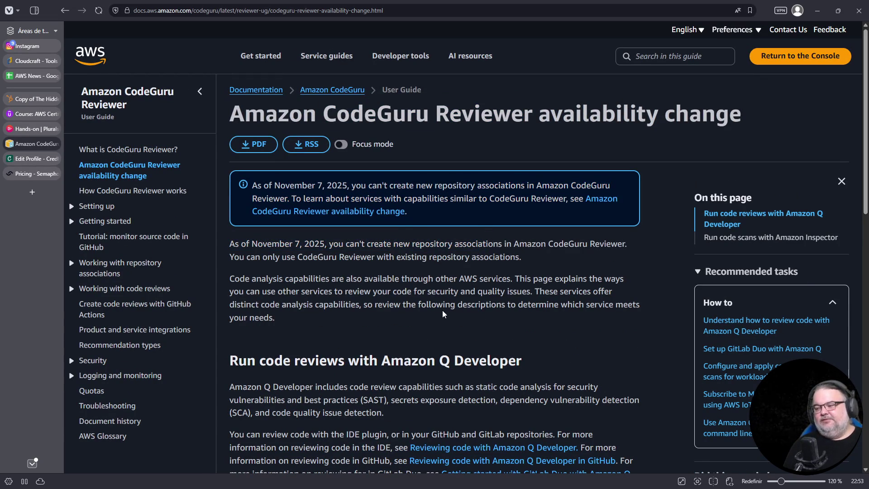
- Read further with more zoom, then close the CodeGuru tab and return to Udemy
{"action": "scroll", "coordinate": [442, 314], "scroll_direction": "down", "scroll_amount": 4}
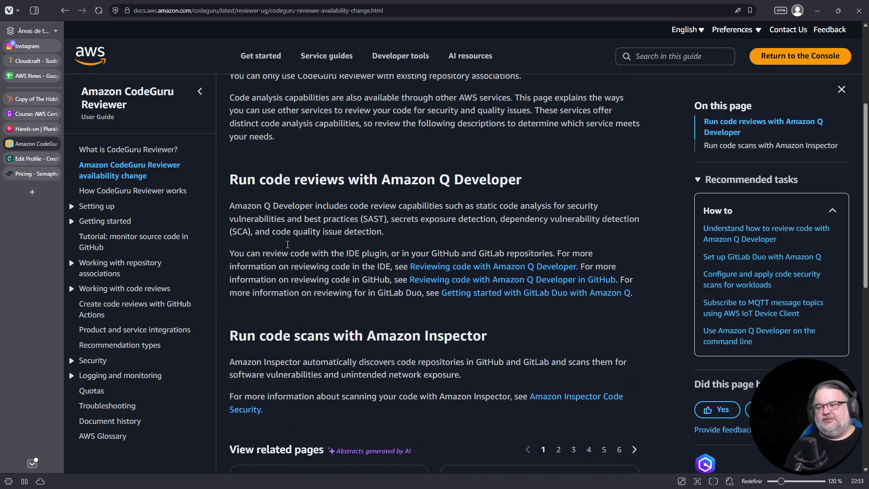
{"action": "mouse_move", "coordinate": [224, 180]}
{"action": "left_mouse_down"}
{"action": "mouse_move", "coordinate": [507, 193]}
{"action": "mouse_move", "coordinate": [518, 176]}
{"action": "left_mouse_up"}
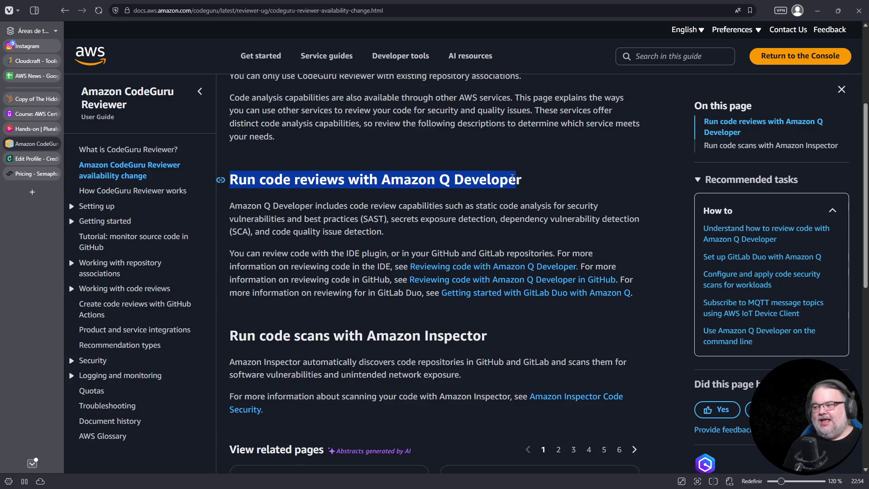
{"action": "key", "text": "ctrl+plus"}
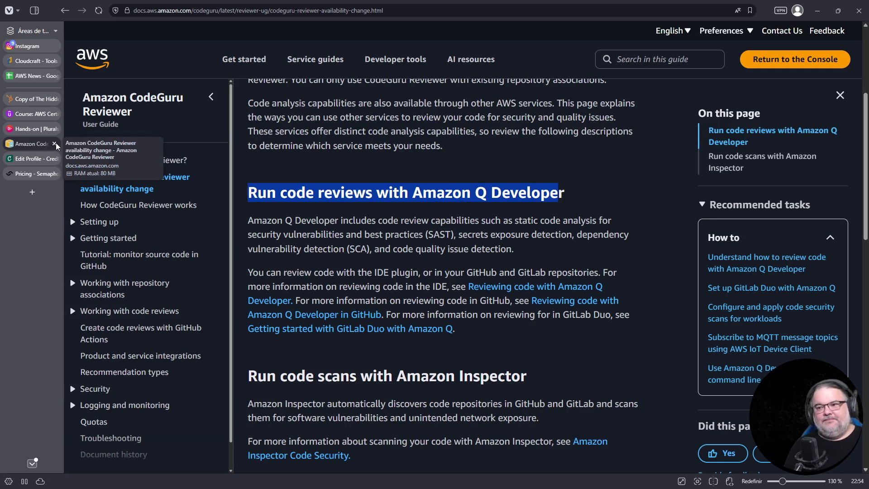
{"action": "left_click", "coordinate": [55, 143]}
{"action": "left_click", "coordinate": [39, 116]}
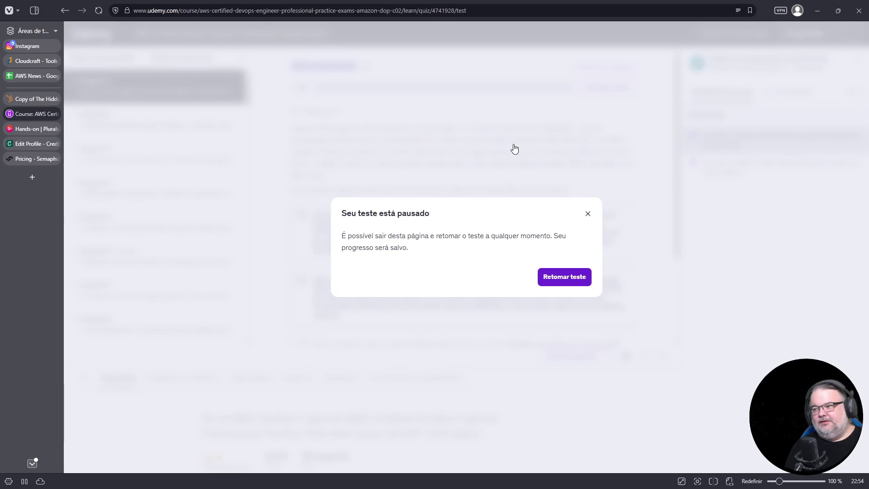
- Resume the test, hide the question list, widen question 1, then start a new tab
{"action": "left_click", "coordinate": [587, 214]}
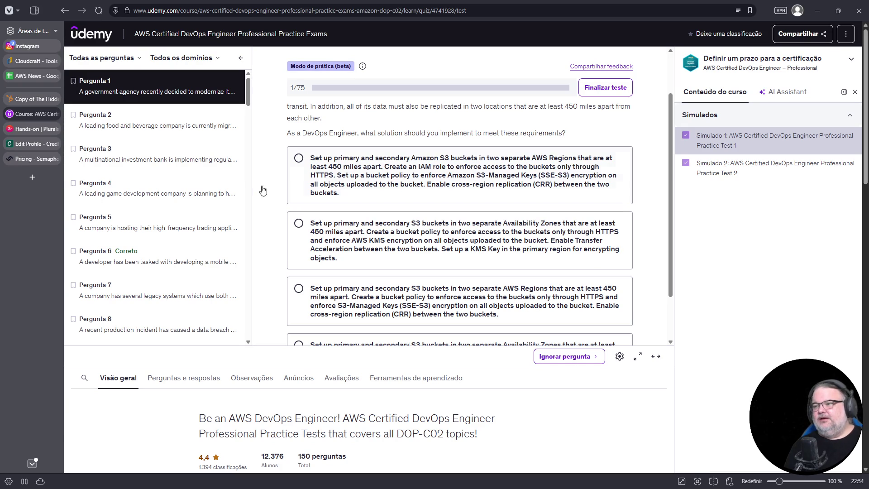
{"action": "scroll", "coordinate": [263, 190], "scroll_direction": "up", "scroll_amount": 2}
{"action": "left_click", "coordinate": [240, 58]}
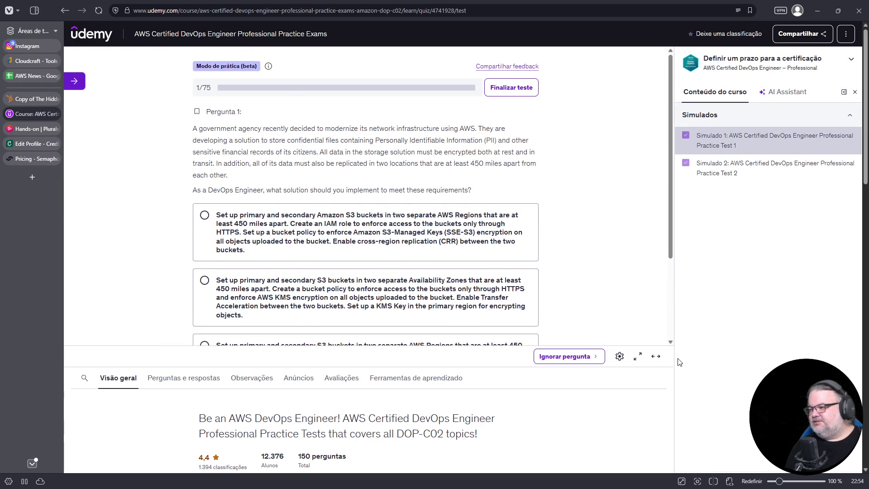
{"action": "left_click", "coordinate": [656, 356]}
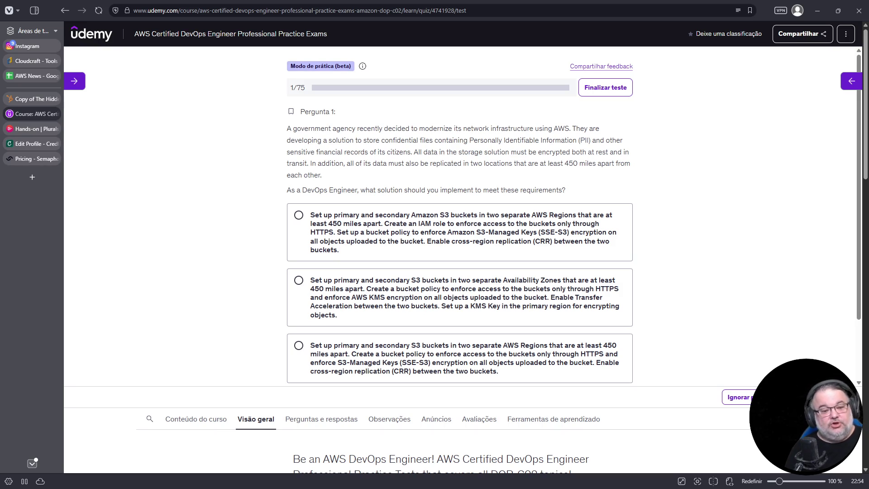
{"action": "left_click", "coordinate": [39, 176]}
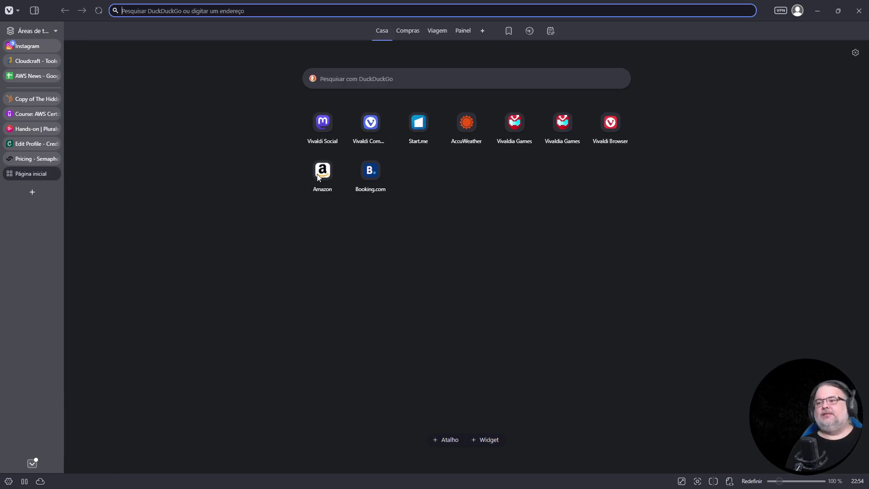
{"action": "left_click", "coordinate": [245, 11]}
{"action": "type", "text": "www.googl"}
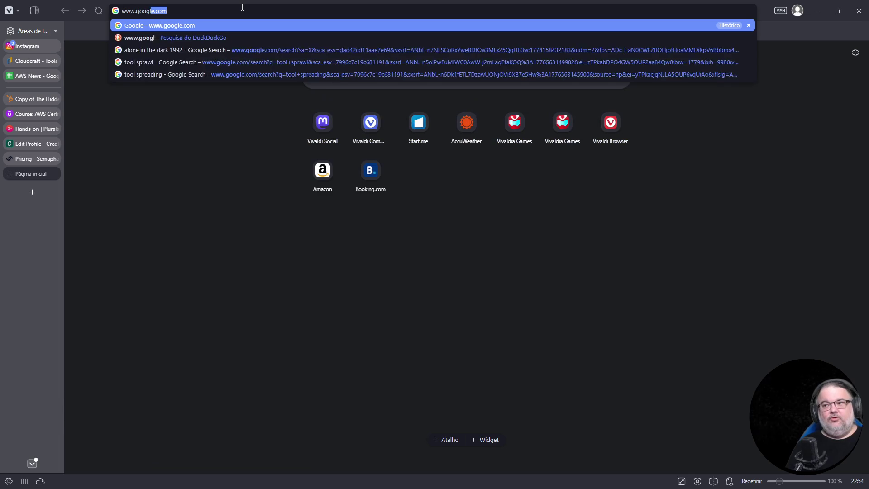
{"action": "key", "text": "Return"}
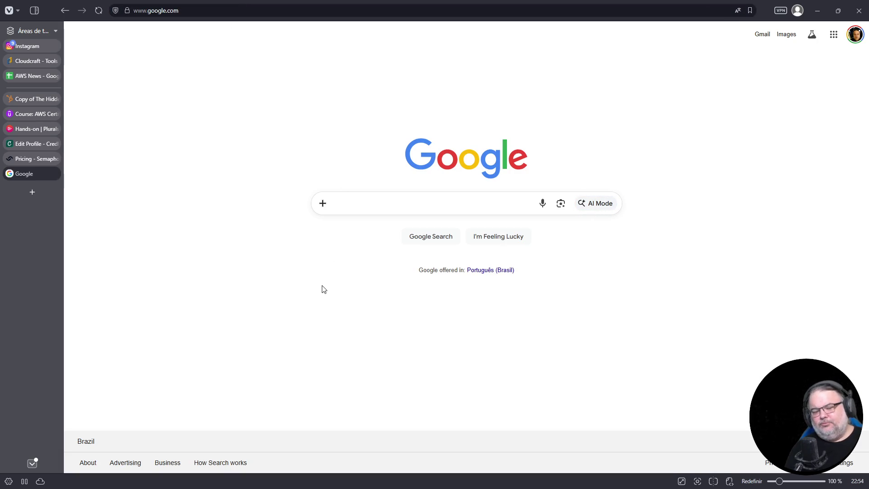
- Search 'ebs initialization snapshot' and open the Initialize Amazon EBS volumes result
{"action": "left_click", "coordinate": [388, 211]}
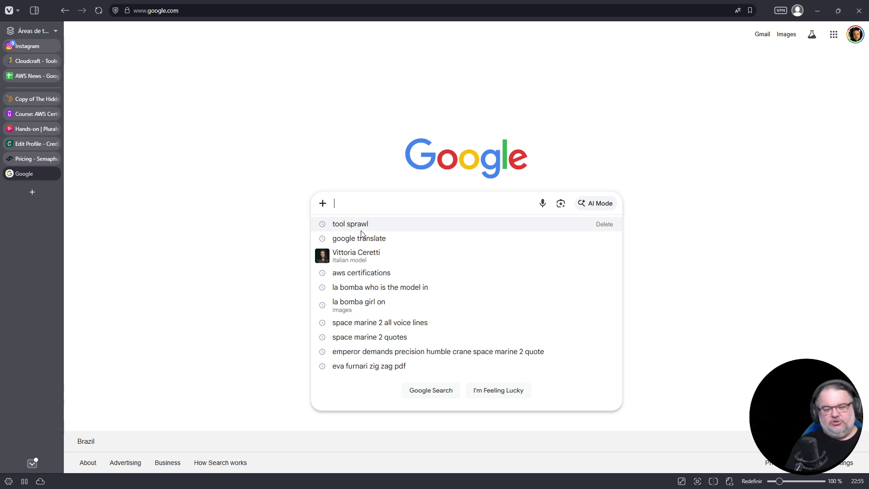
{"action": "type", "text": "ebs in"}
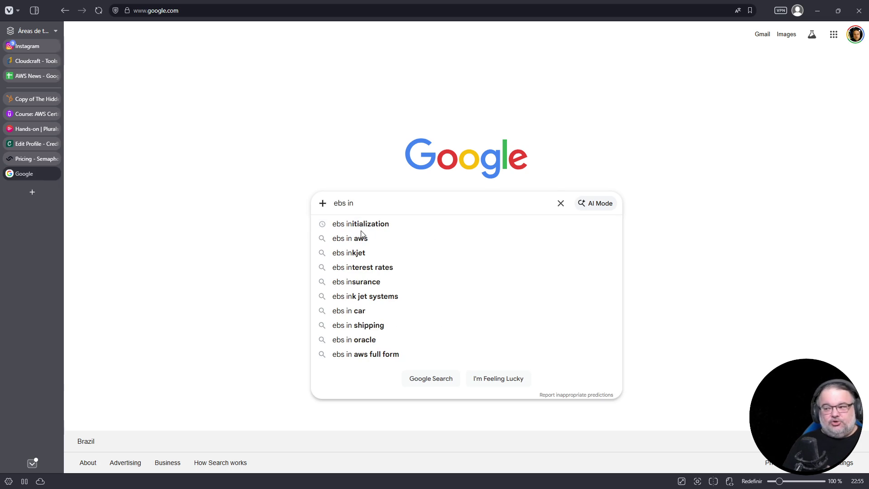
{"action": "key", "text": "Down"}
{"action": "type", "text": "snapshot"}
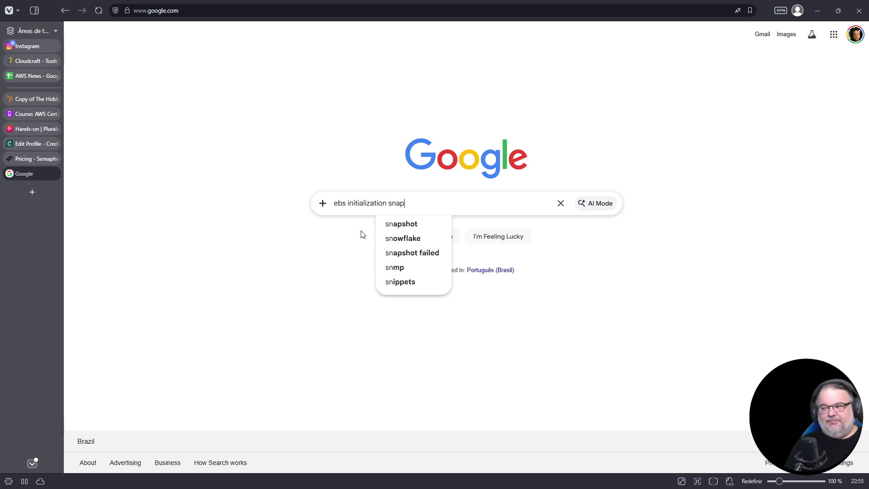
{"action": "key", "text": "Return"}
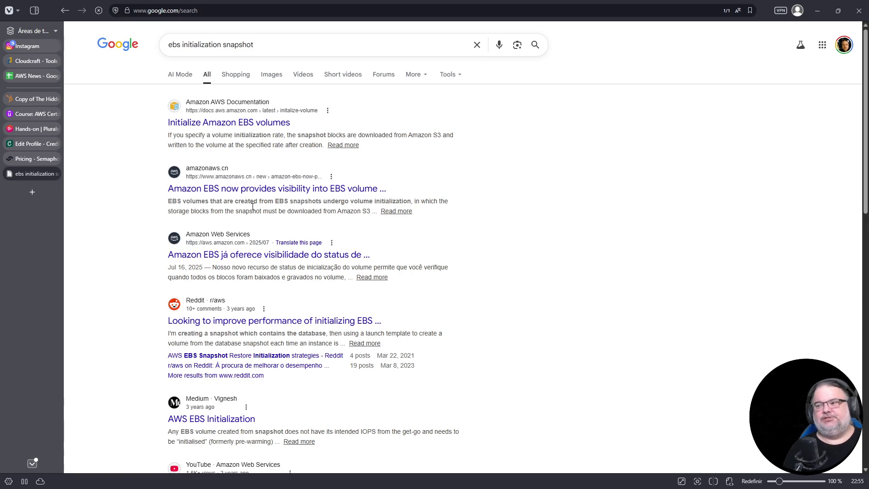
{"action": "left_click", "coordinate": [221, 123]}
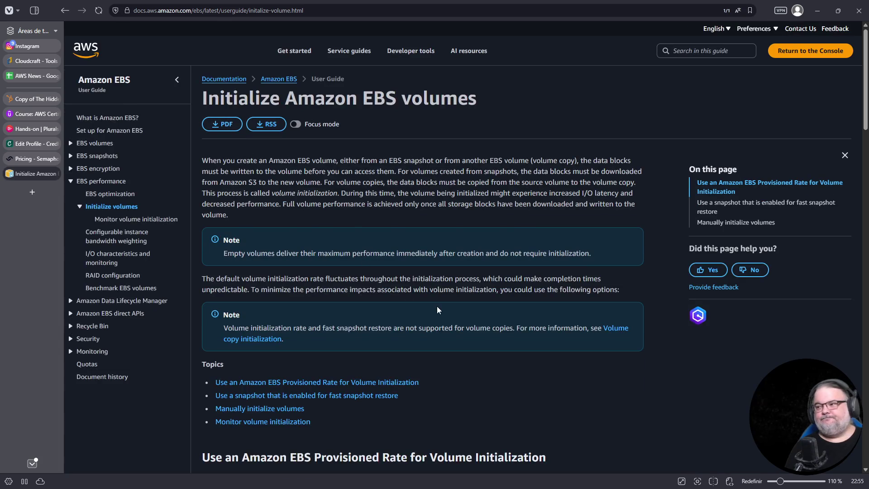
- Read the intro, highlighting the title, 'create an Amazon EBS volume', 'EBS snapshot' and 'data blocks'
{"action": "scroll", "coordinate": [439, 310], "scroll_direction": "up", "scroll_amount": 2, "text": "ctrl"}
{"action": "left_click_drag", "start_coordinate": [232, 114], "coordinate": [568, 113]}
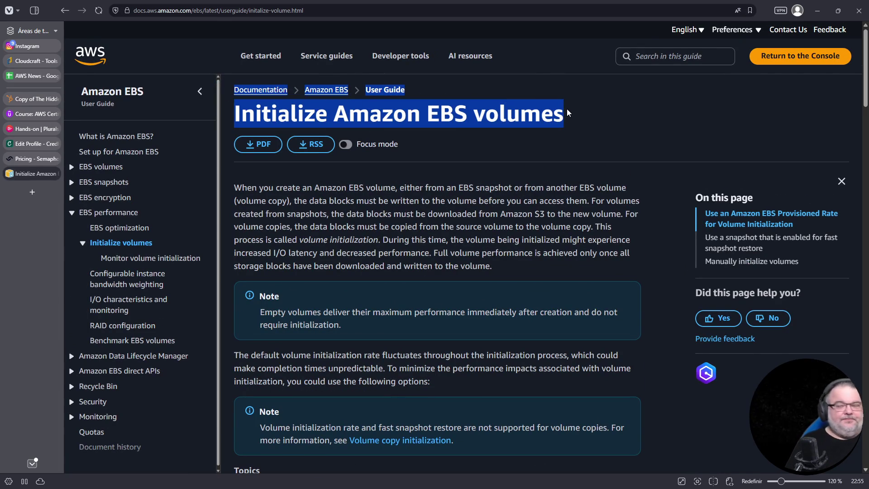
{"action": "left_click_drag", "start_coordinate": [275, 188], "coordinate": [397, 191]}
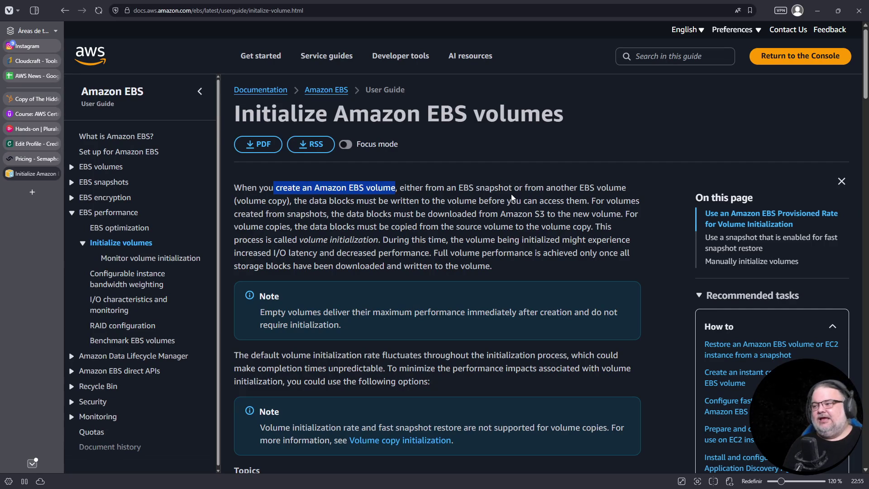
{"action": "left_click_drag", "start_coordinate": [463, 187], "coordinate": [506, 190]}
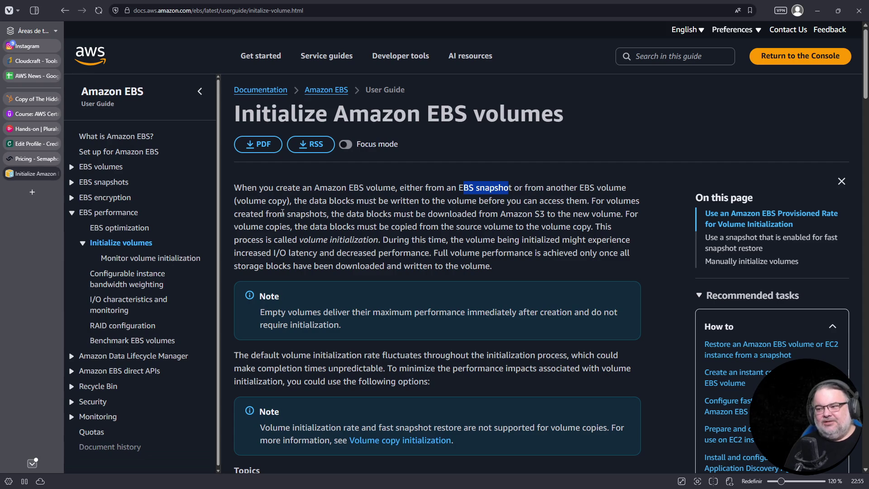
{"action": "left_click_drag", "start_coordinate": [300, 213], "coordinate": [372, 214]}
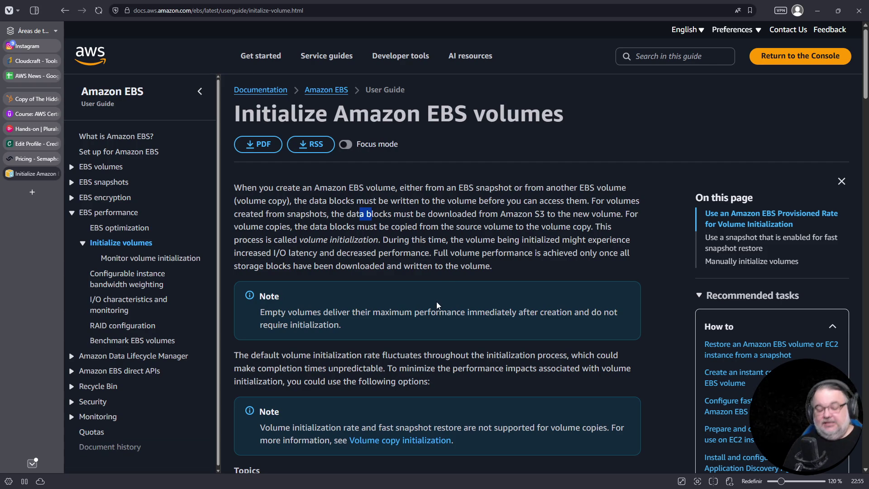
- Scroll to 'Manually initialize the volumes after creation' and zoom the page in
{"action": "scroll", "coordinate": [436, 302], "scroll_direction": "down", "scroll_amount": 20}
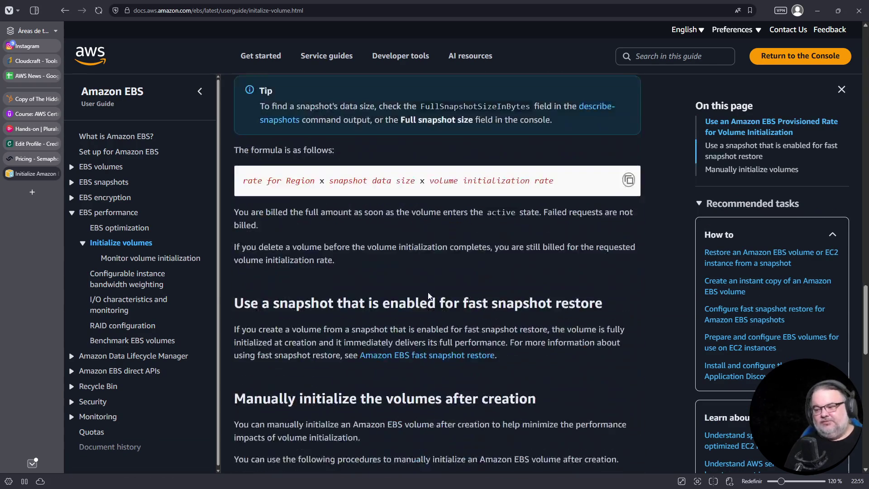
{"action": "scroll", "coordinate": [429, 295], "scroll_direction": "down", "scroll_amount": 15}
{"action": "scroll", "coordinate": [427, 292], "scroll_direction": "up", "scroll_amount": 8}
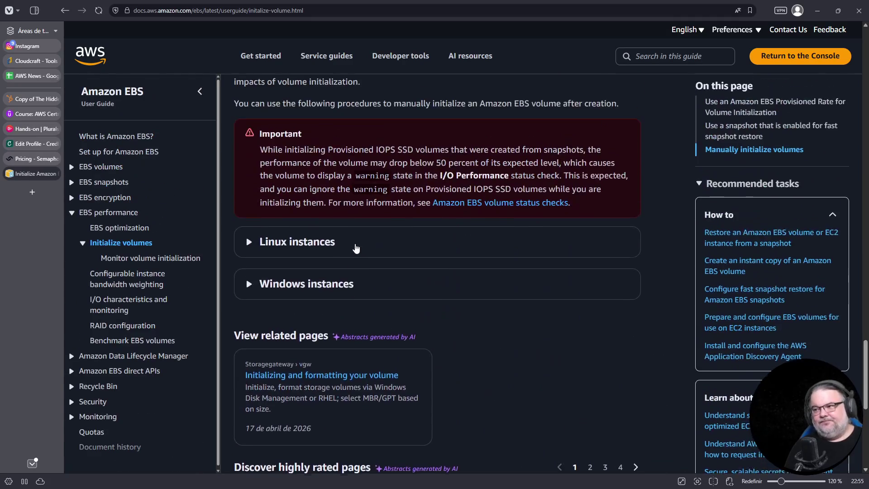
{"action": "scroll", "coordinate": [357, 249], "scroll_direction": "up", "scroll_amount": 6}
{"action": "key", "text": "ctrl+plus"}
{"action": "scroll", "coordinate": [463, 208], "scroll_direction": "down", "scroll_amount": 4}
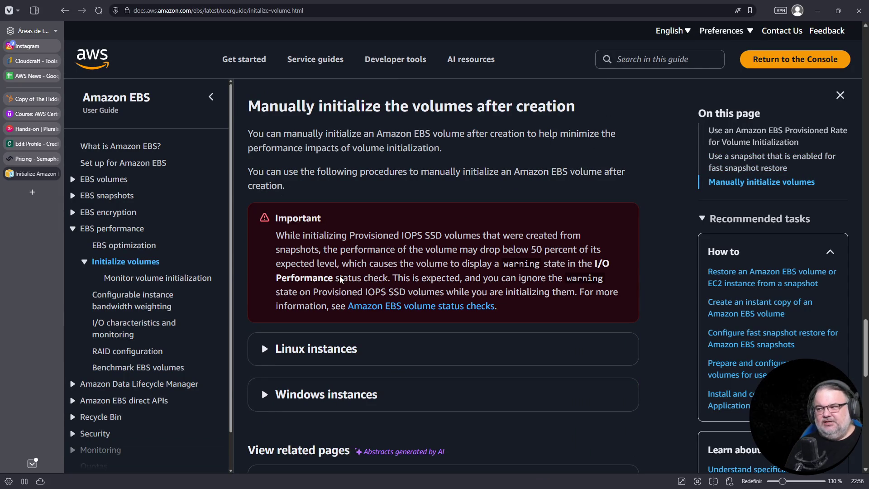
- Expand the Linux instances instructions and select the fio command line
{"action": "left_click", "coordinate": [308, 358]}
{"action": "scroll", "coordinate": [430, 318], "scroll_direction": "down", "scroll_amount": 1}
{"action": "scroll", "coordinate": [430, 317], "scroll_direction": "down", "scroll_amount": 4}
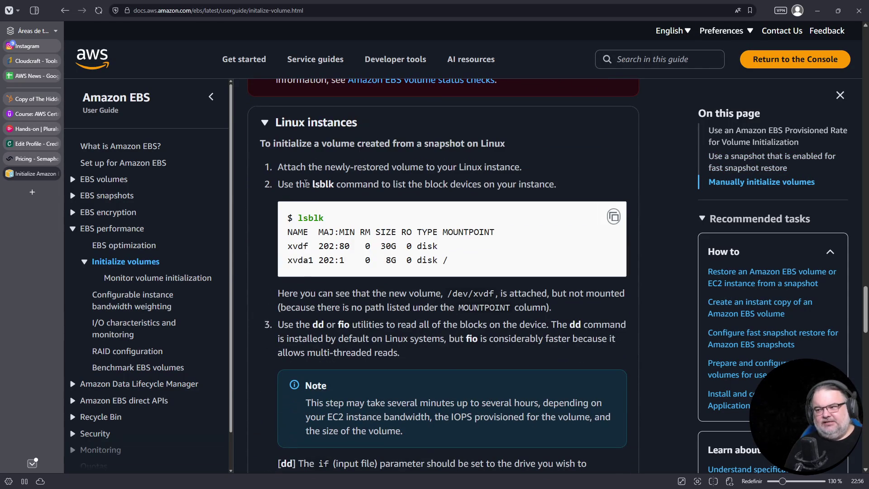
{"action": "scroll", "coordinate": [362, 254], "scroll_direction": "down", "scroll_amount": 8}
{"action": "scroll", "coordinate": [358, 289], "scroll_direction": "up", "scroll_amount": 3}
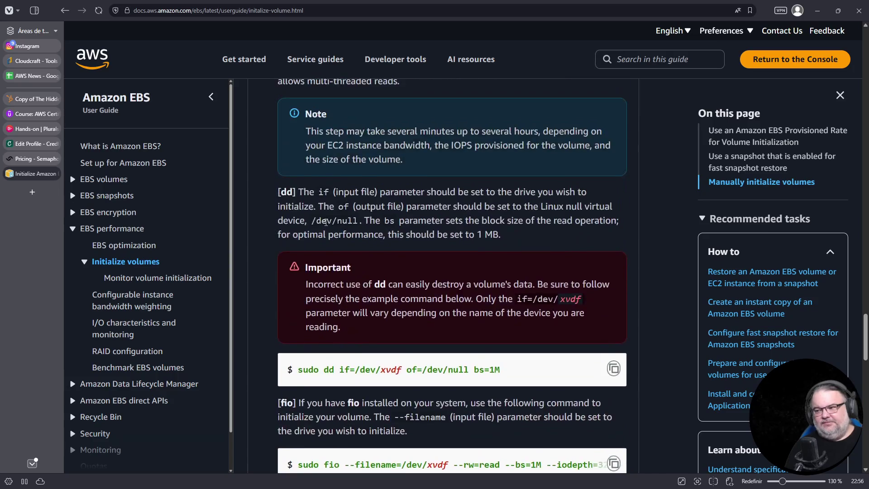
{"action": "scroll", "coordinate": [353, 312], "scroll_direction": "down", "scroll_amount": 5}
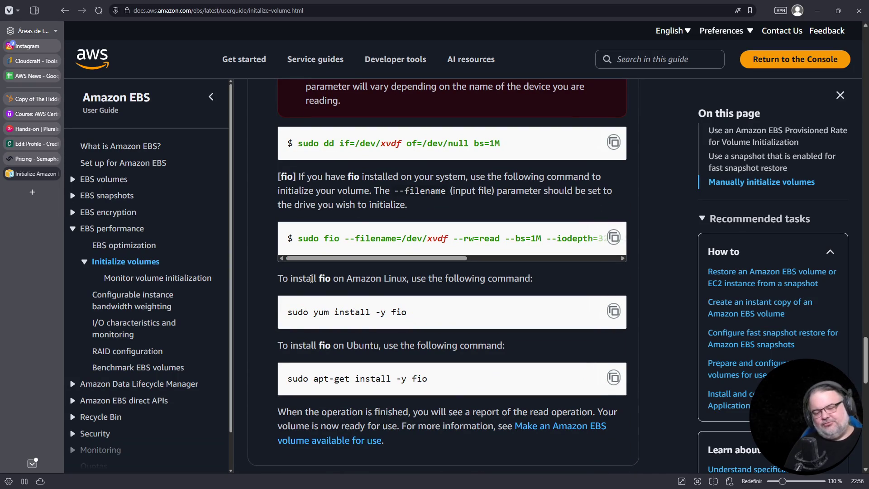
{"action": "triple_click", "coordinate": [329, 240]}
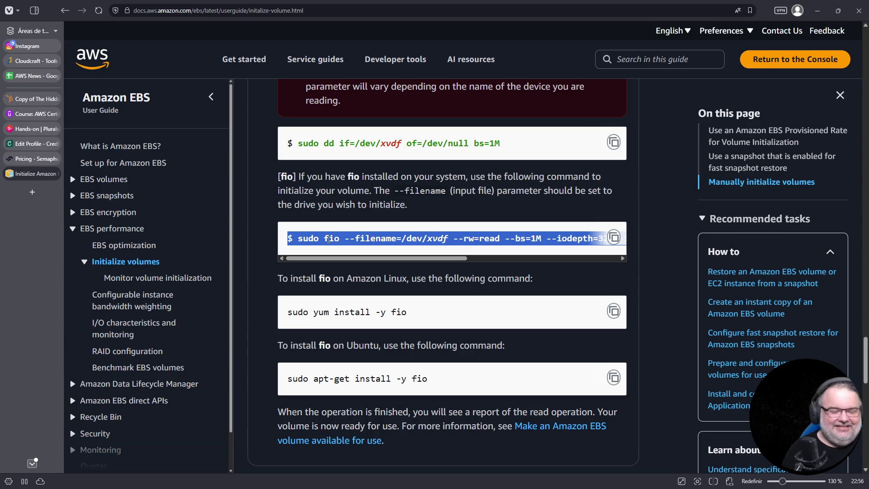
{"action": "left_click", "coordinate": [445, 144]}
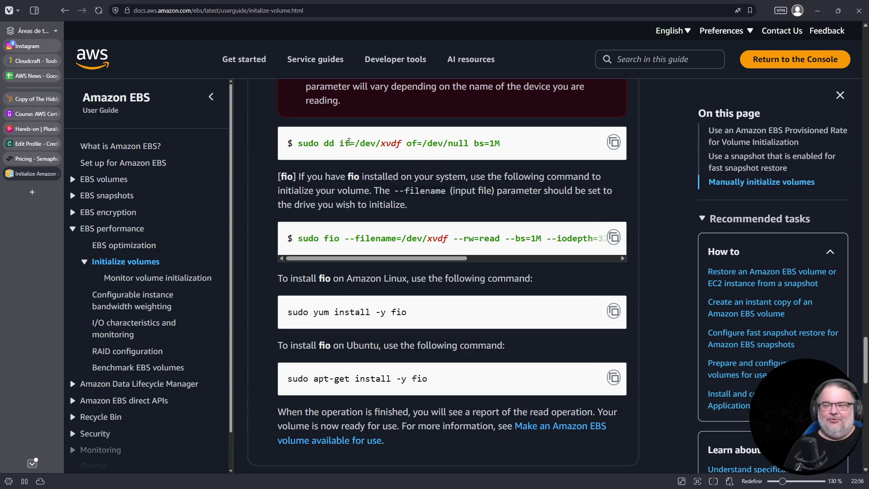
- Highlight the dd command parts, the fio filename and read options, and the dd Important warning
{"action": "left_click_drag", "start_coordinate": [341, 143], "coordinate": [385, 143]}
{"action": "left_click_drag", "start_coordinate": [437, 143], "coordinate": [489, 143]}
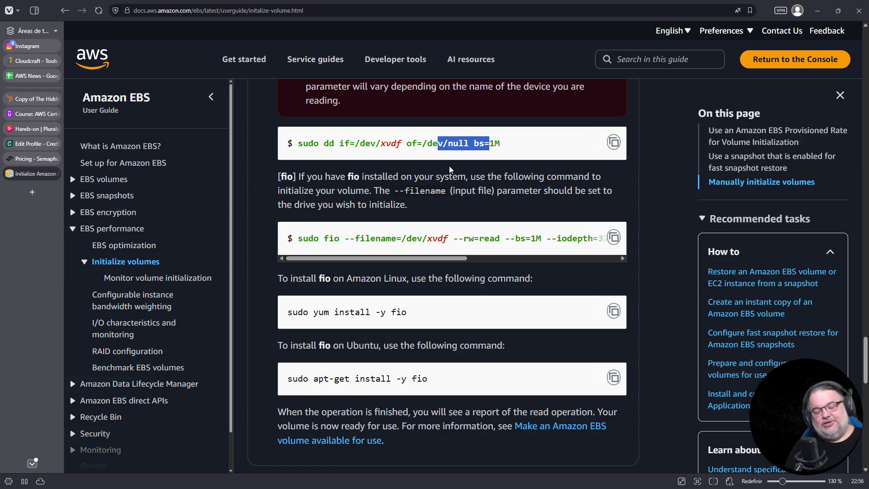
{"action": "scroll", "coordinate": [364, 251], "scroll_direction": "up", "scroll_amount": 2}
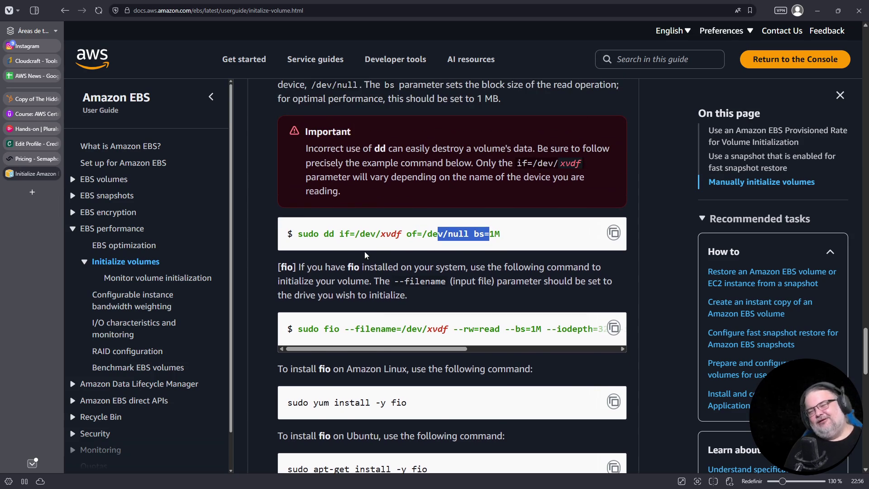
{"action": "left_click_drag", "start_coordinate": [335, 329], "coordinate": [530, 338]}
{"action": "scroll", "coordinate": [530, 339], "scroll_direction": "down", "scroll_amount": 2}
{"action": "scroll", "coordinate": [315, 196], "scroll_direction": "up", "scroll_amount": 3}
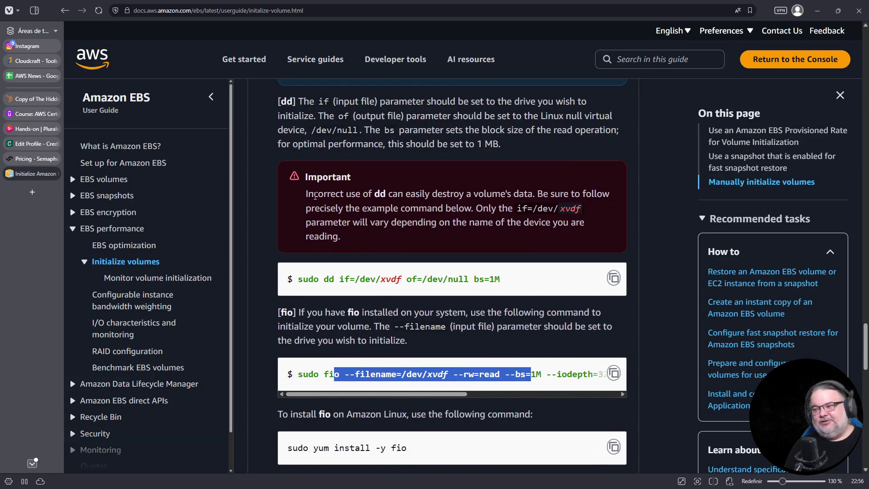
{"action": "left_click_drag", "start_coordinate": [306, 177], "coordinate": [354, 240]}
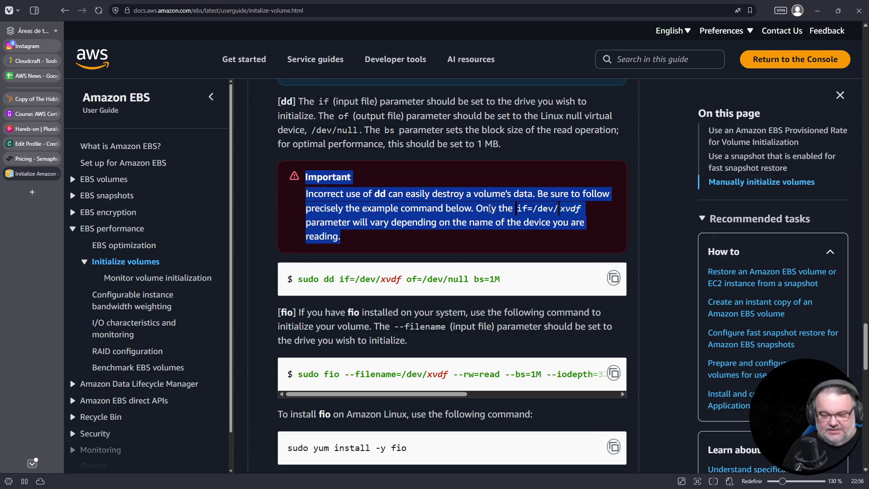
{"action": "scroll", "coordinate": [449, 277], "scroll_direction": "down", "scroll_amount": 3}
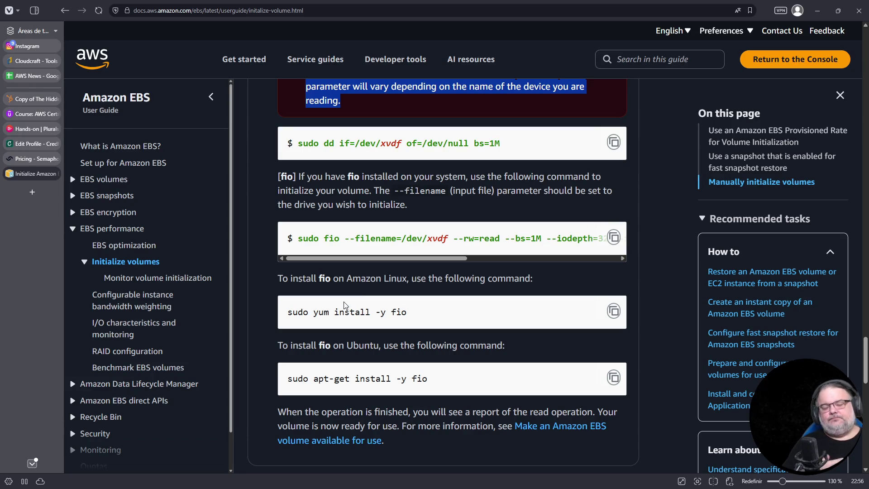
{"action": "left_click", "coordinate": [32, 192]}
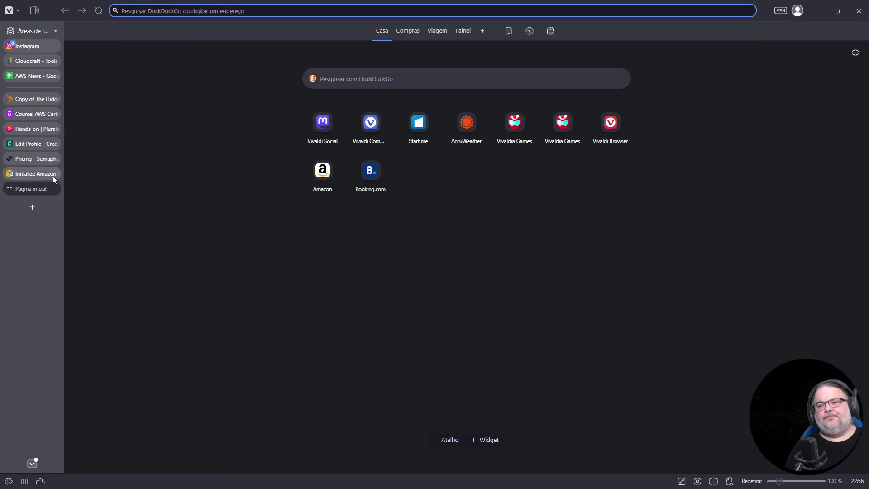
{"action": "type", "text": "www.google.com"}
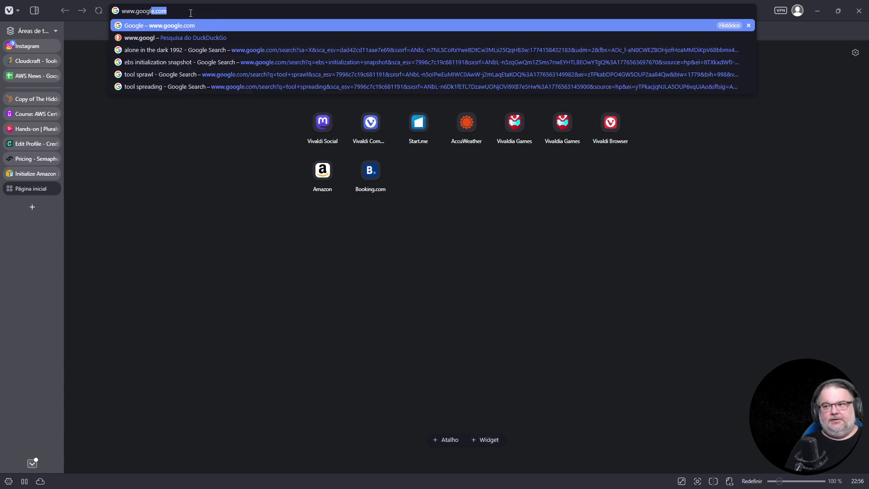
{"action": "key", "text": "Return"}
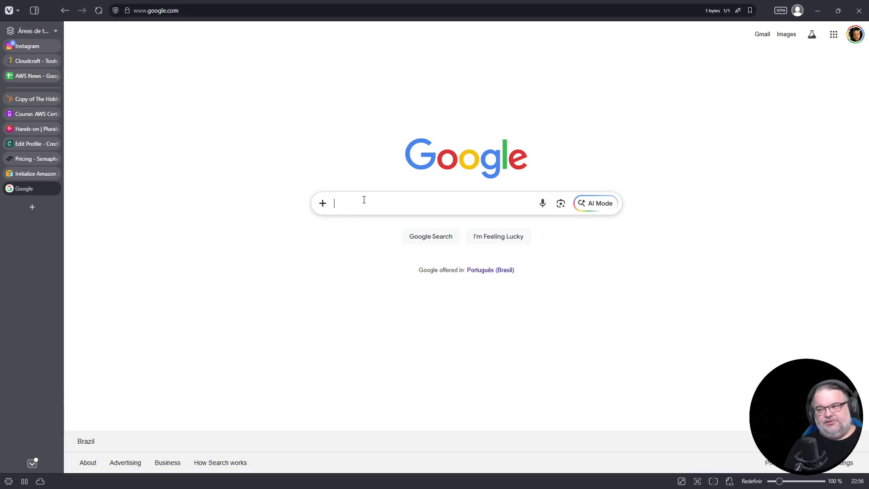
- Search 'ebs snapshot volume lazy loaded' and open the r/aws thread on lazily loaded volumes
{"action": "left_click", "coordinate": [364, 199]}
{"action": "type", "text": "ebs snapshot volume i"}
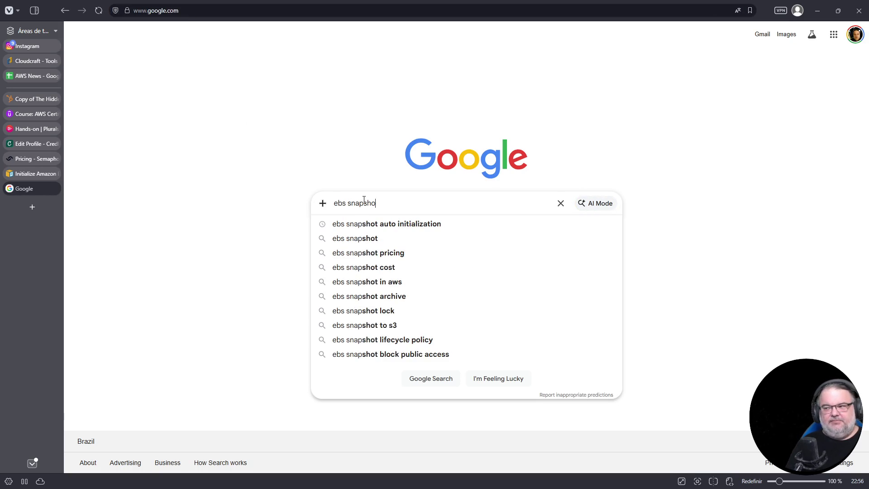
{"action": "type", "text": "ni"}
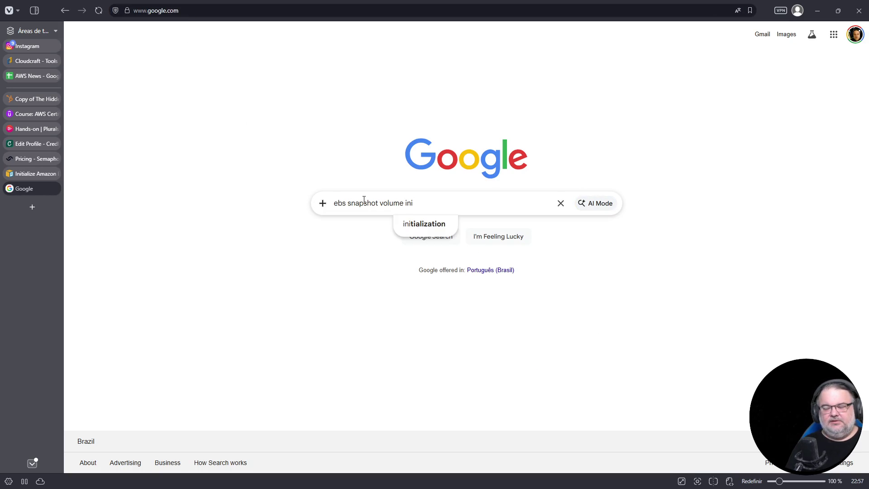
{"action": "key", "text": "BackSpace"}
{"action": "key", "text": "BackSpace"}
{"action": "key", "text": "BackSpace"}
{"action": "type", "text": "lazy loadede"}
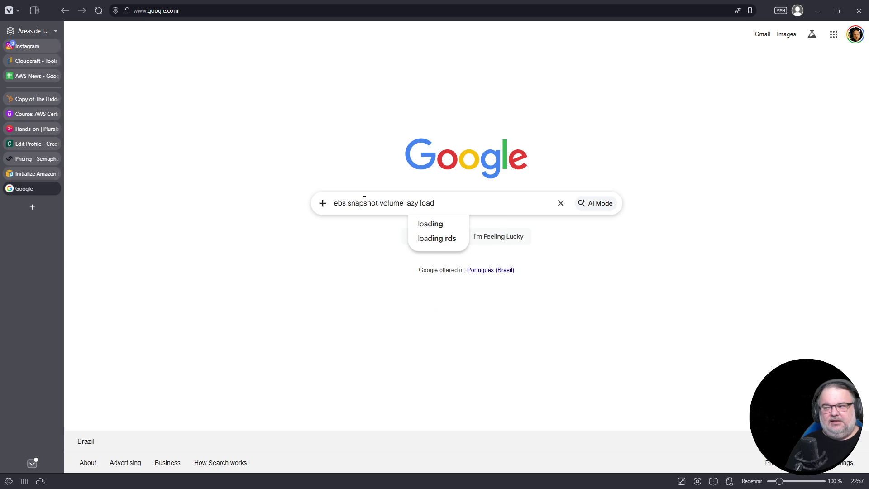
{"action": "key", "text": "BackSpace"}
{"action": "key", "text": "Return"}
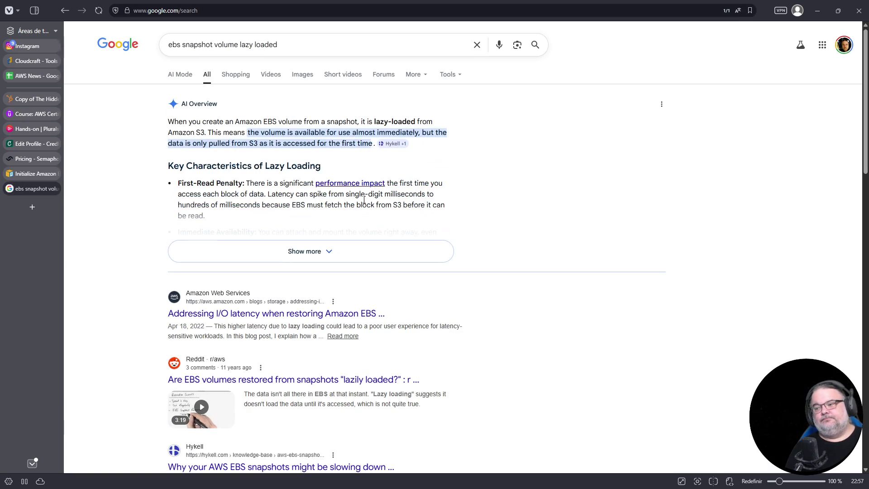
{"action": "scroll", "coordinate": [437, 257], "scroll_direction": "down", "scroll_amount": 2}
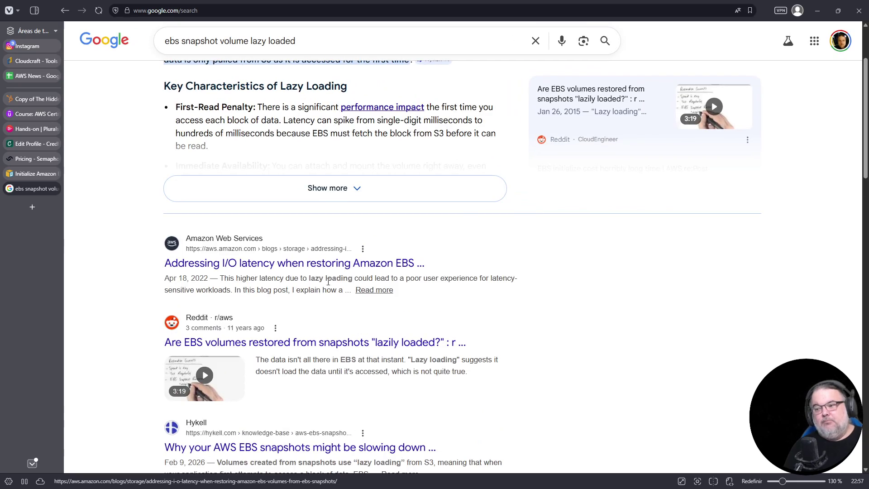
{"action": "scroll", "coordinate": [466, 242], "scroll_direction": "down", "scroll_amount": 2}
{"action": "scroll", "coordinate": [286, 162], "scroll_direction": "up", "scroll_amount": 3, "text": "ctrl"}
{"action": "scroll", "coordinate": [286, 161], "scroll_direction": "down", "scroll_amount": 1, "text": "ctrl"}
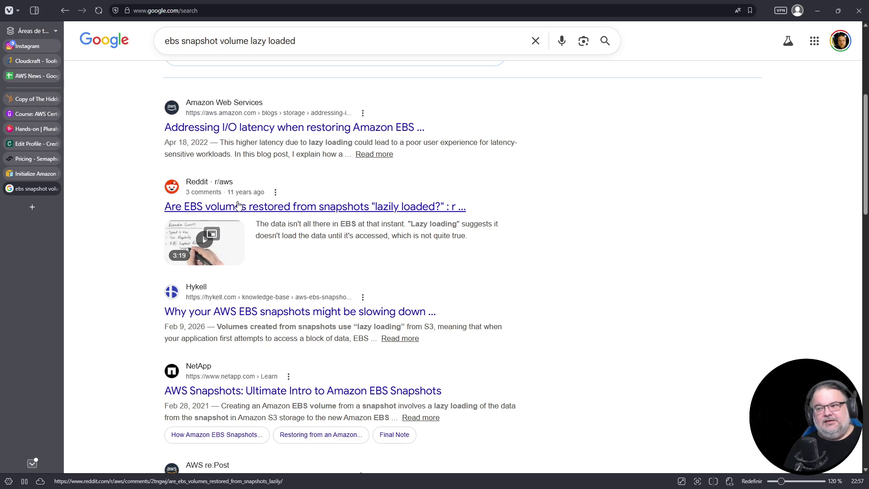
{"action": "left_click", "coordinate": [330, 207]}
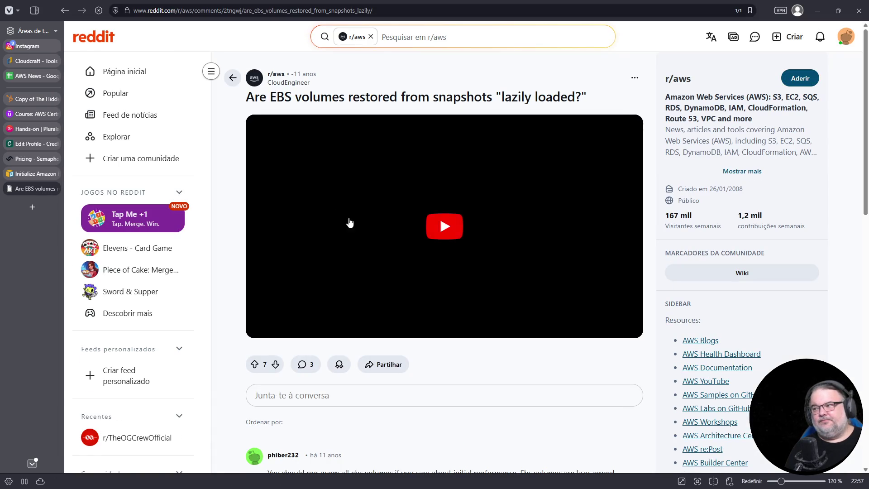
- Read the Reddit EBS thread with enlarged text, highlighting 'Lazy loading' in a comment
{"action": "scroll", "coordinate": [350, 213], "scroll_direction": "down", "scroll_amount": 1}
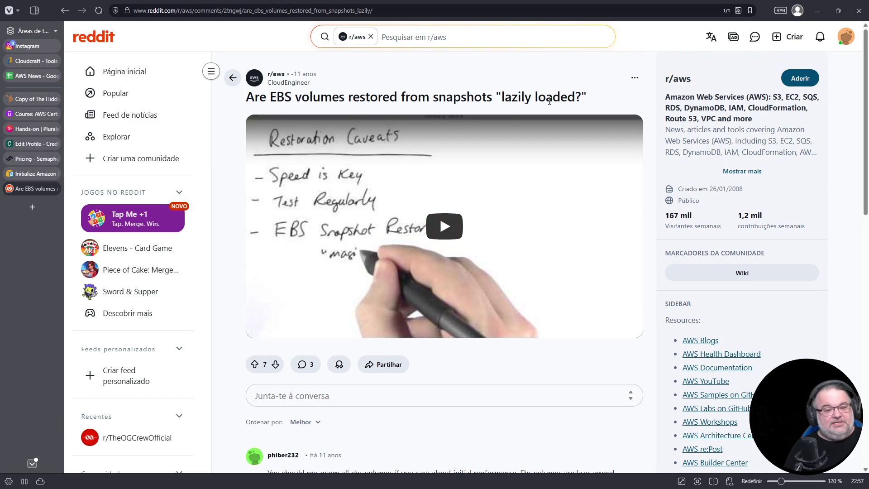
{"action": "scroll", "coordinate": [495, 168], "scroll_direction": "down", "scroll_amount": 6}
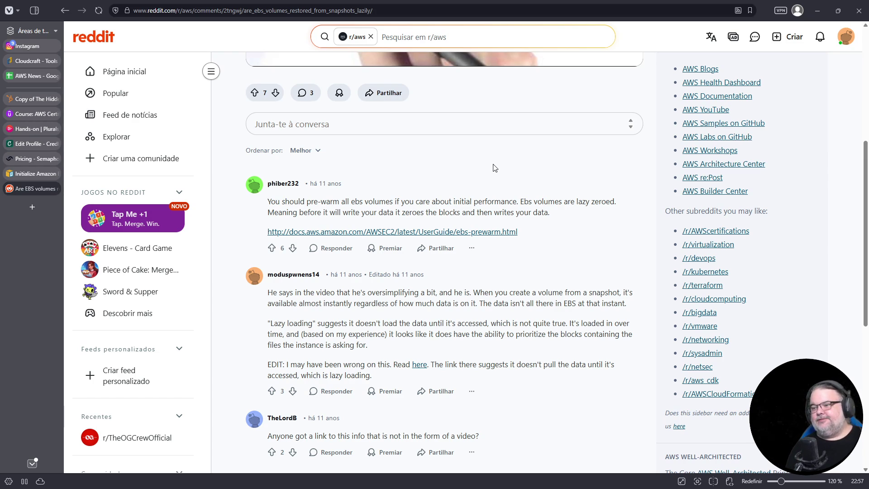
{"action": "scroll", "coordinate": [514, 180], "scroll_direction": "down", "scroll_amount": 4}
{"action": "key", "text": "ctrl+plus"}
{"action": "key", "text": "ctrl+plus"}
{"action": "key", "text": "ctrl+plus"}
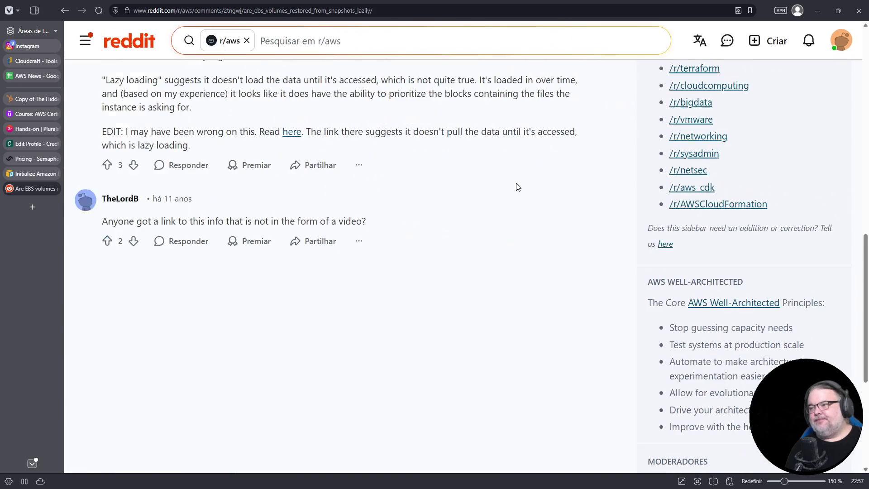
{"action": "scroll", "coordinate": [529, 222], "scroll_direction": "up", "scroll_amount": 2}
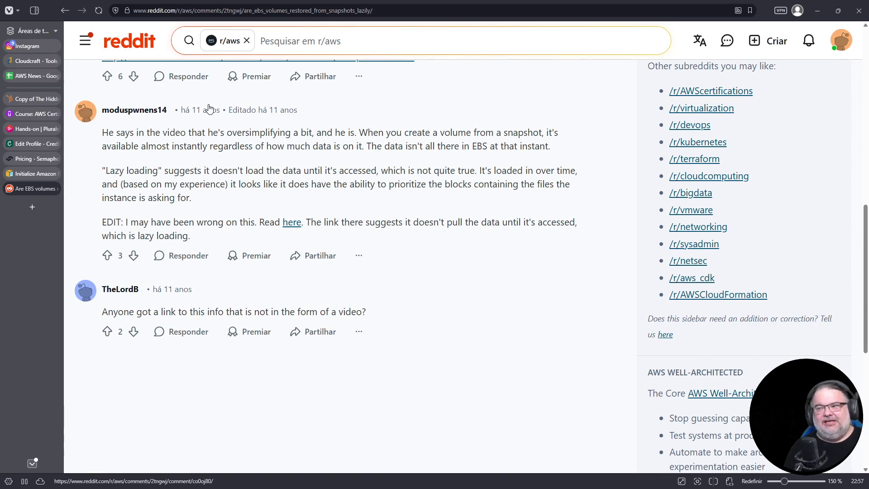
{"action": "mouse_move", "coordinate": [205, 111]}
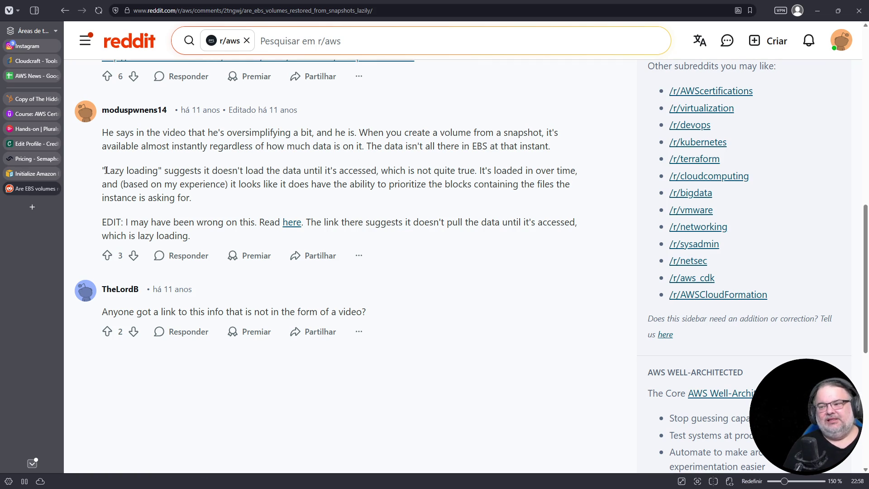
{"action": "mouse_move", "coordinate": [105, 171]}
{"action": "left_mouse_down"}
{"action": "mouse_move", "coordinate": [155, 183]}
{"action": "mouse_move", "coordinate": [159, 171]}
{"action": "left_mouse_up"}
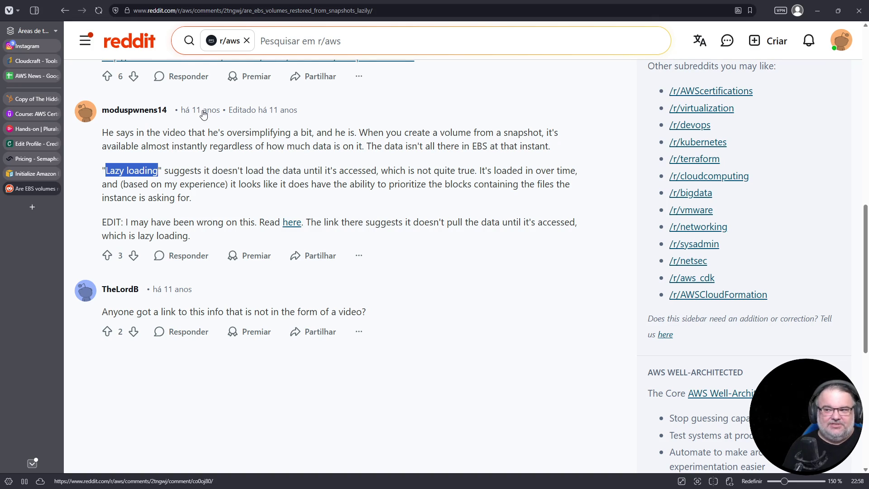
- Open the comment's linked thread, then close both EBS lazy-loading tabs to return to the docs
{"action": "middle_click", "coordinate": [288, 224]}
{"action": "left_click", "coordinate": [39, 203]}
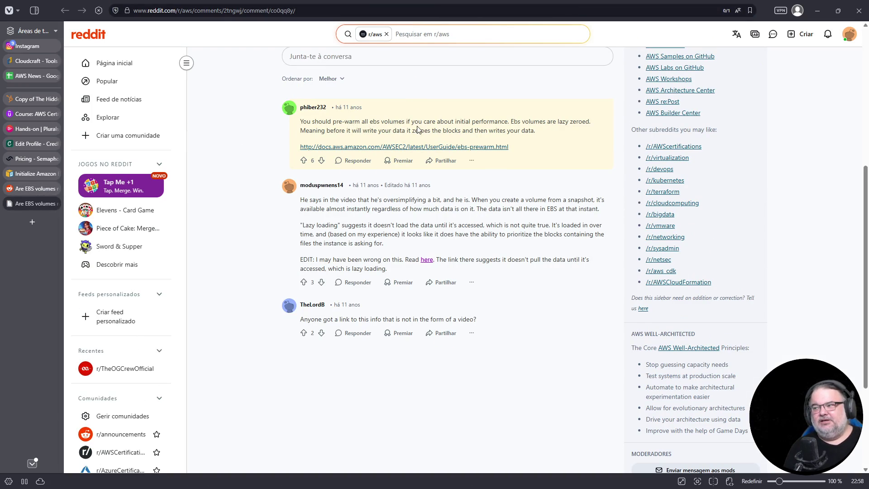
{"action": "middle_click", "coordinate": [48, 200]}
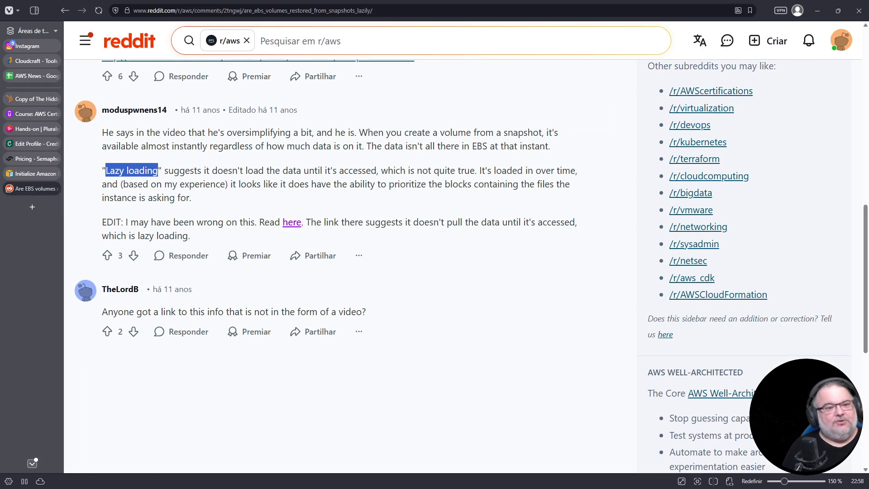
{"action": "key", "text": "alt+Tab"}
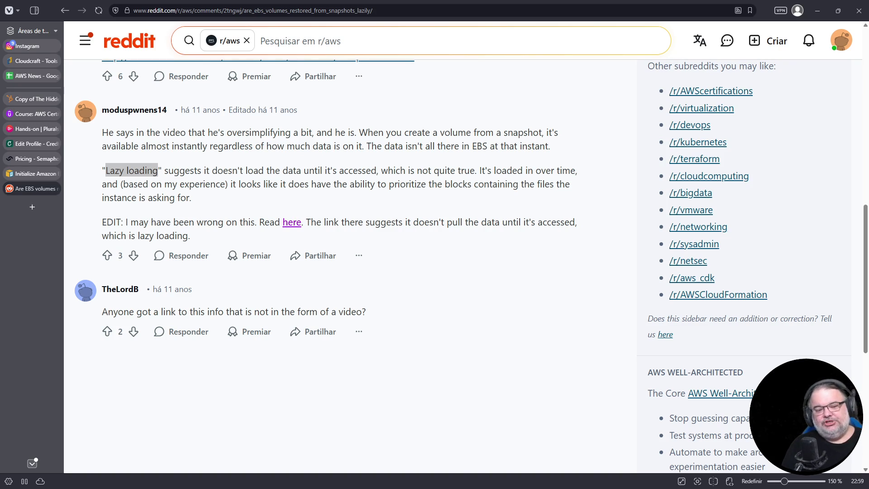
{"action": "scroll", "coordinate": [215, 161], "scroll_direction": "up", "scroll_amount": 5}
{"action": "scroll", "coordinate": [215, 160], "scroll_direction": "down", "scroll_amount": 3}
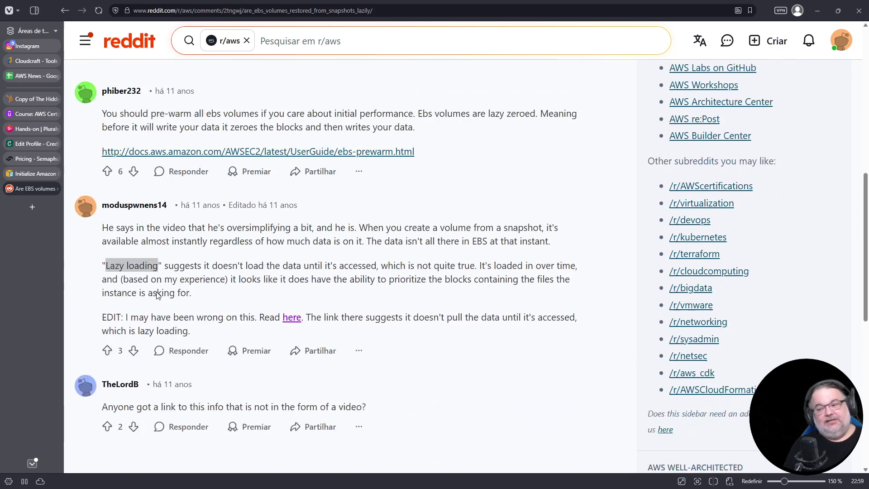
{"action": "middle_click", "coordinate": [41, 188]}
{"action": "left_click", "coordinate": [542, 240]}
{"action": "scroll", "coordinate": [537, 232], "scroll_direction": "up", "scroll_amount": 15}
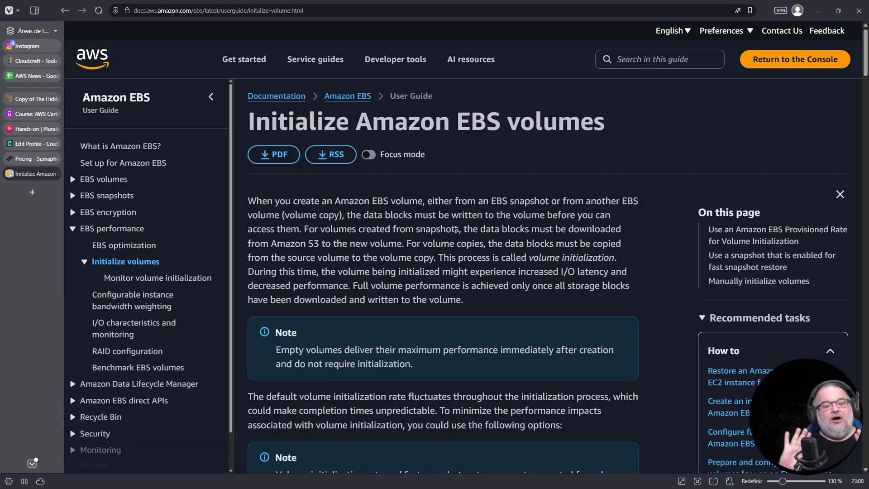
{"action": "scroll", "coordinate": [496, 226], "scroll_direction": "down", "scroll_amount": 15}
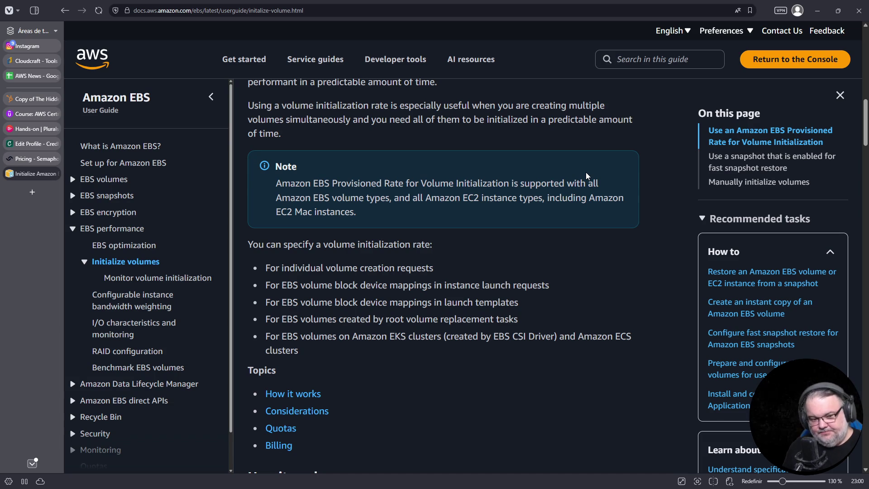
{"action": "scroll", "coordinate": [521, 225], "scroll_direction": "up", "scroll_amount": 5}
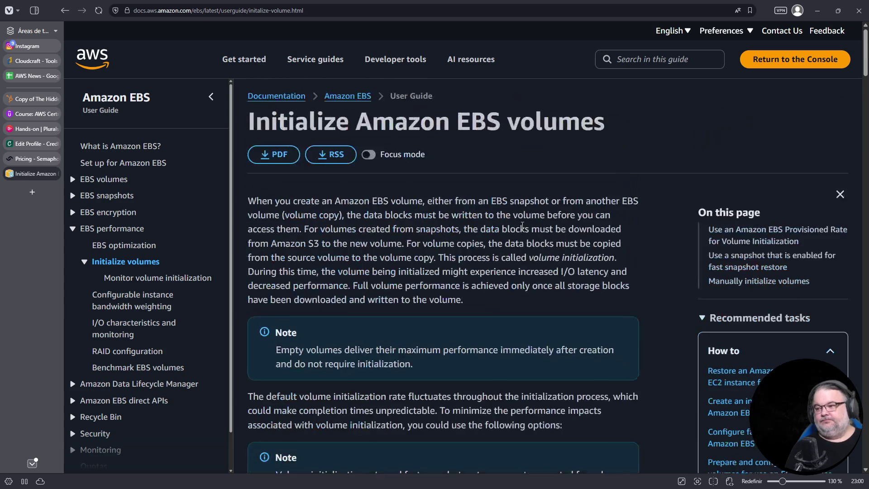
{"action": "scroll", "coordinate": [490, 297], "scroll_direction": "down", "scroll_amount": 5}
{"action": "scroll", "coordinate": [494, 274], "scroll_direction": "up", "scroll_amount": 2, "text": "ctrl"}
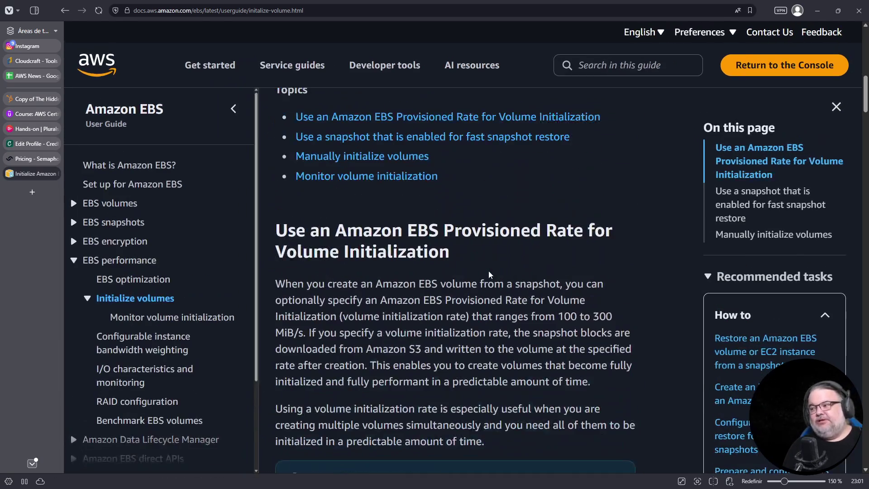
{"action": "mouse_move", "coordinate": [408, 186]}
{"action": "left_mouse_down"}
{"action": "mouse_move", "coordinate": [581, 187]}
{"action": "mouse_move", "coordinate": [504, 209]}
{"action": "left_mouse_up"}
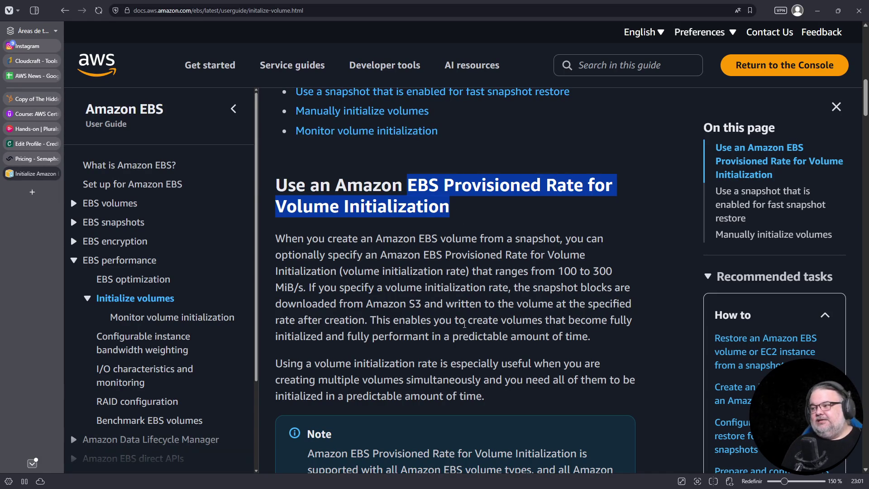
{"action": "scroll", "coordinate": [463, 328], "scroll_direction": "down", "scroll_amount": 1}
{"action": "scroll", "coordinate": [463, 327], "scroll_direction": "down", "scroll_amount": 5}
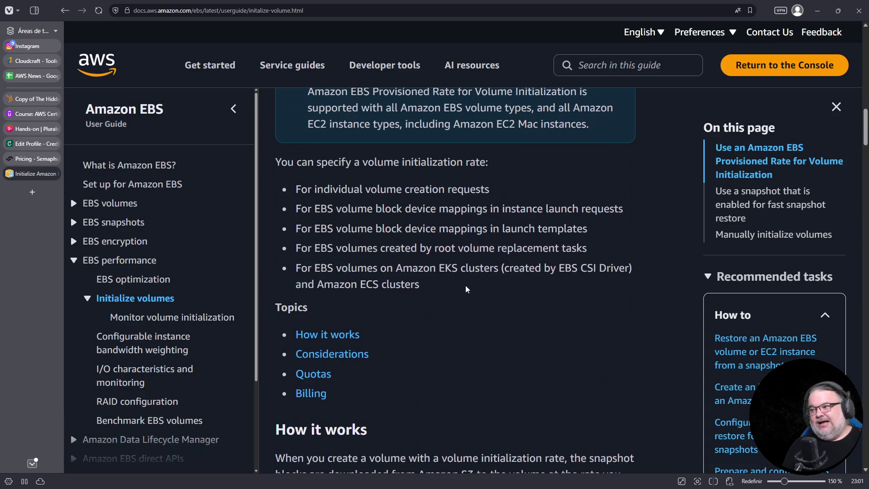
{"action": "scroll", "coordinate": [465, 285], "scroll_direction": "up", "scroll_amount": 5}
{"action": "scroll", "coordinate": [465, 286], "scroll_direction": "down", "scroll_amount": 4}
{"action": "scroll", "coordinate": [467, 286], "scroll_direction": "down", "scroll_amount": 7}
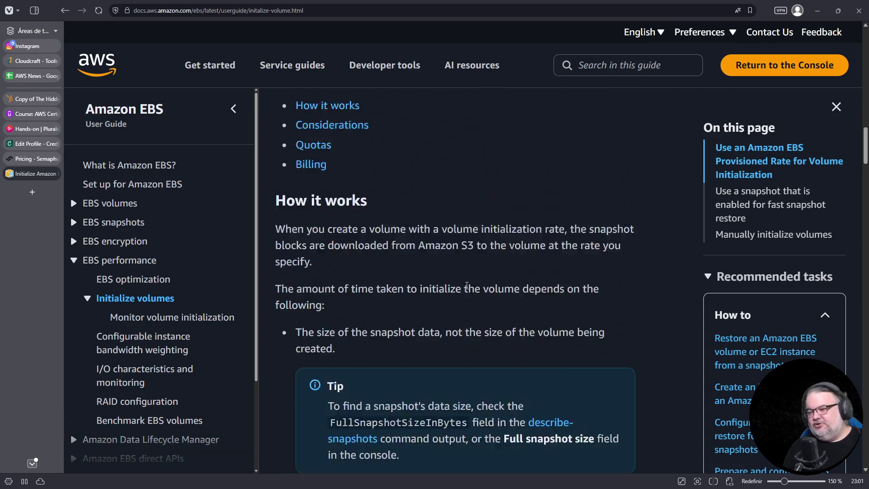
{"action": "scroll", "coordinate": [467, 286], "scroll_direction": "down", "scroll_amount": 3}
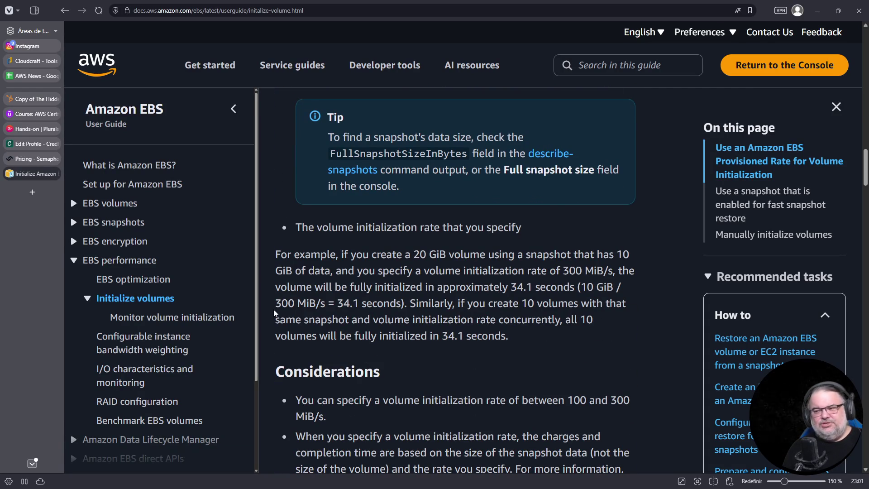
{"action": "left_click_drag", "start_coordinate": [274, 312], "coordinate": [316, 309]}
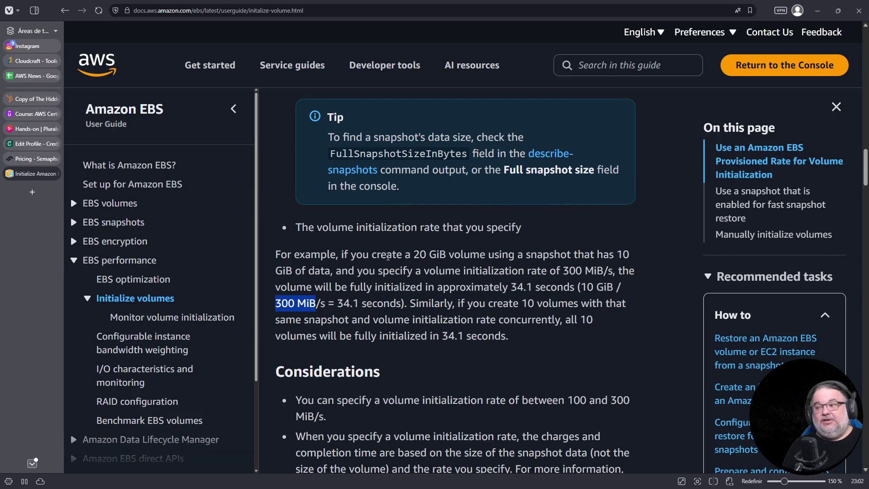
{"action": "scroll", "coordinate": [369, 255], "scroll_direction": "up", "scroll_amount": 4}
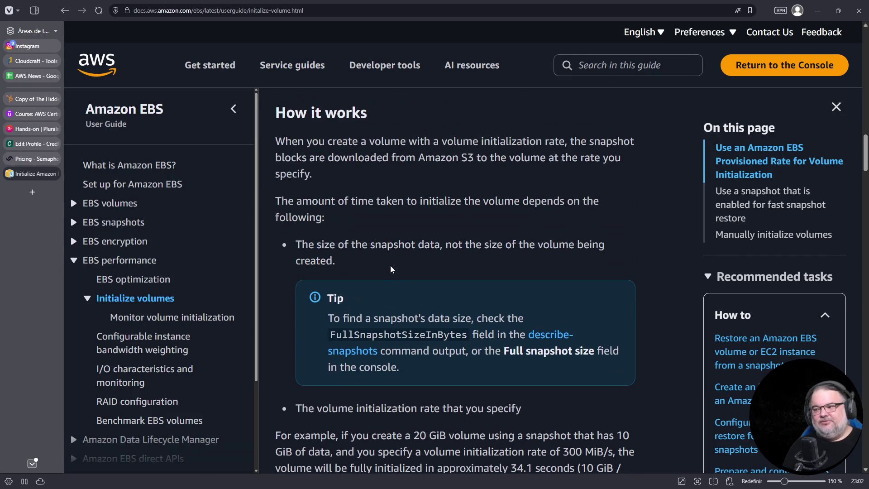
{"action": "scroll", "coordinate": [390, 265], "scroll_direction": "down", "scroll_amount": 3}
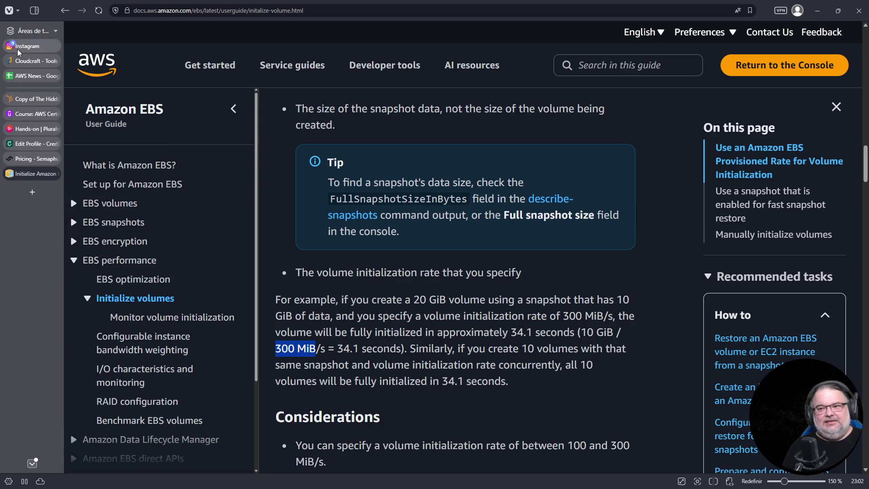
- Scroll back up the Pluralsight CodePipeline hands-on labs list, then open a new start-page tab
{"action": "left_click", "coordinate": [39, 131]}
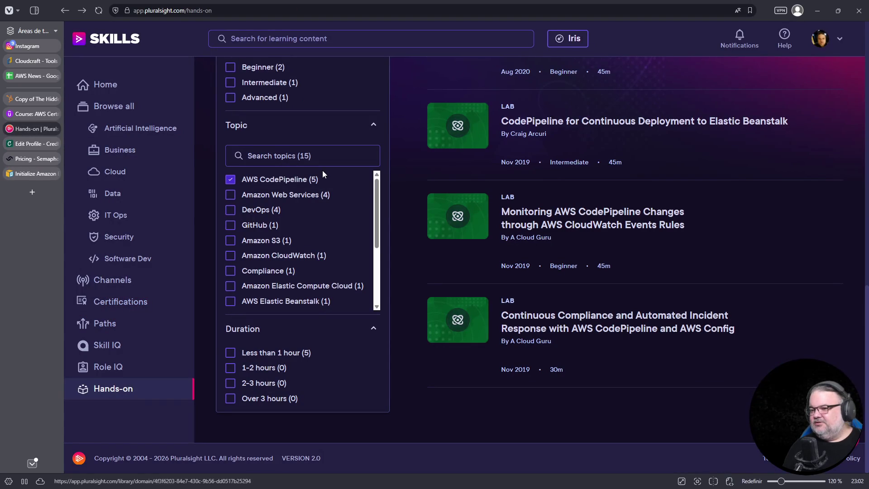
{"action": "scroll", "coordinate": [231, 194], "scroll_direction": "up", "scroll_amount": 7}
{"action": "scroll", "coordinate": [338, 194], "scroll_direction": "up", "scroll_amount": 1}
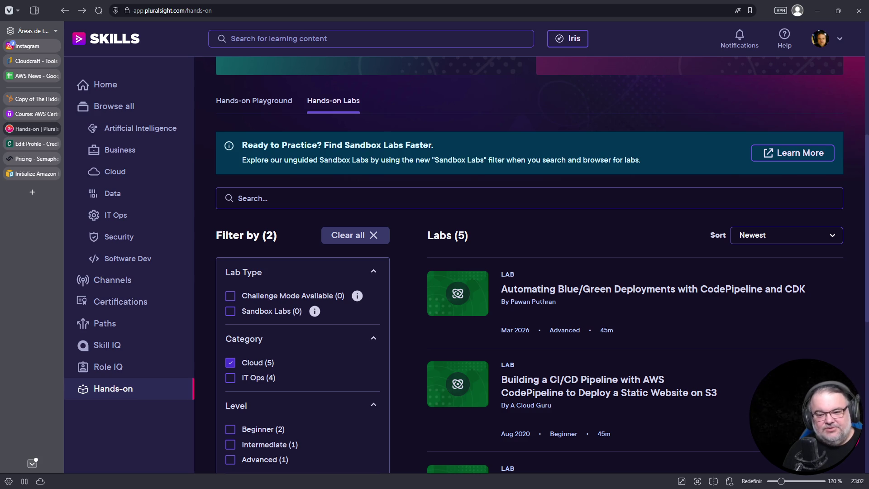
{"action": "left_click", "coordinate": [32, 192]}
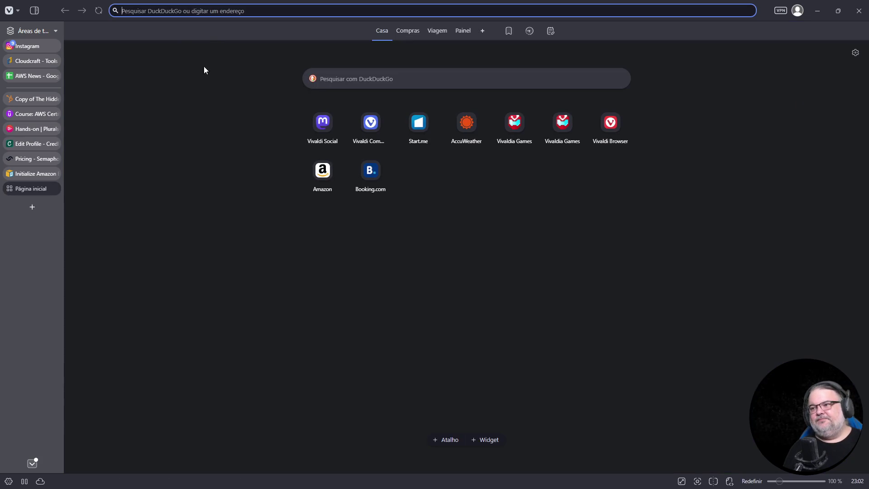
- Load the pasted console sign-in URL and sign in with the saved IAM username and the account password
{"action": "left_click", "coordinate": [221, 13]}
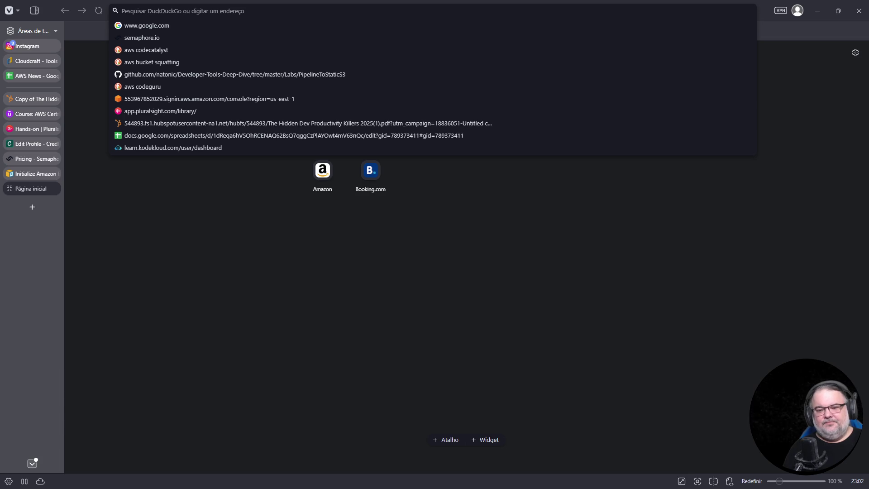
{"action": "key", "text": "ctrl+v"}
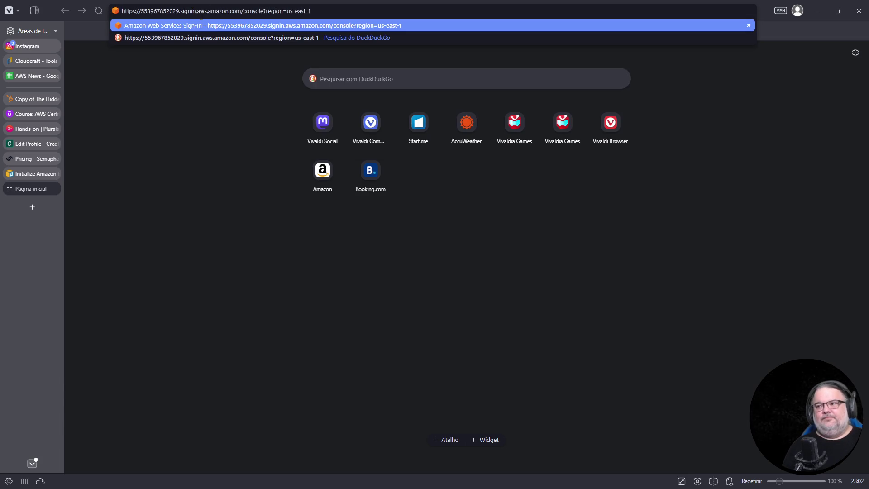
{"action": "key", "text": "Return"}
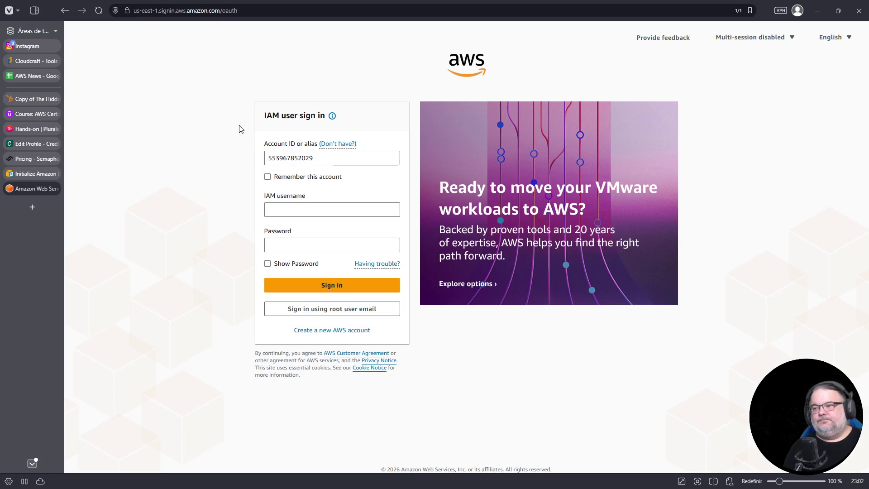
{"action": "left_click", "coordinate": [274, 206]}
{"action": "left_click", "coordinate": [355, 231]}
{"action": "left_click", "coordinate": [304, 244]}
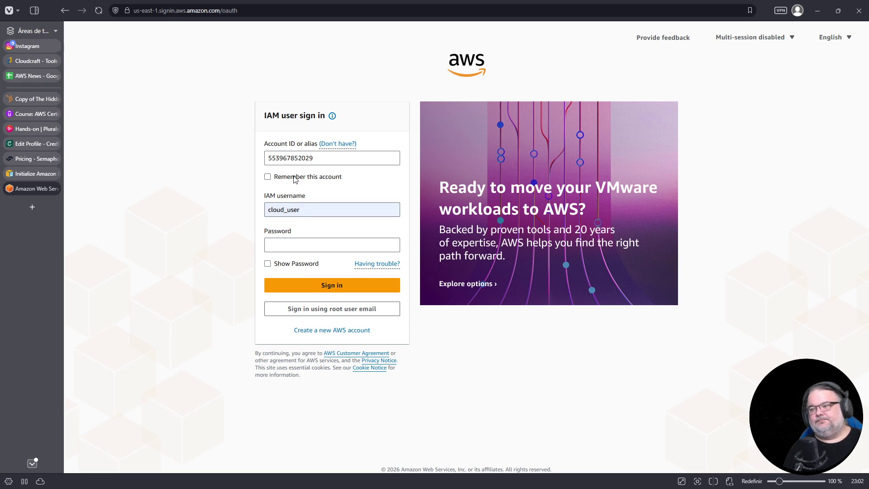
{"action": "left_click", "coordinate": [300, 237]}
{"action": "key", "text": "ctrl+v"}
{"action": "left_click", "coordinate": [317, 285]}
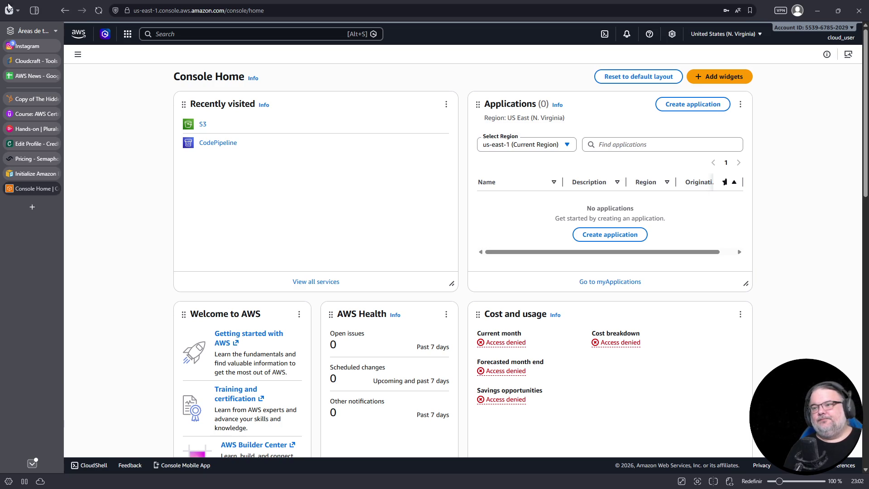
- Open EC2 via an 'ec2' search, dismiss Console-to-Code, and start Launch instances from Instances
{"action": "left_click", "coordinate": [193, 35]}
{"action": "type", "text": "ec2"}
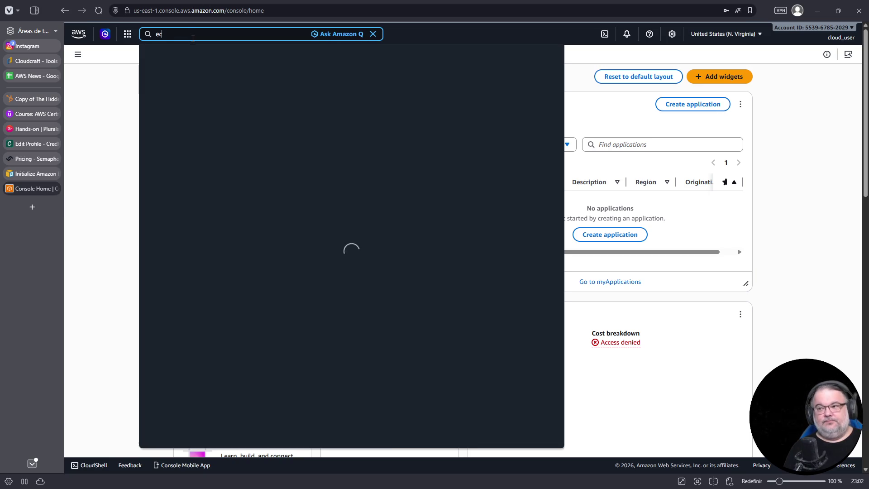
{"action": "left_click", "coordinate": [284, 83]}
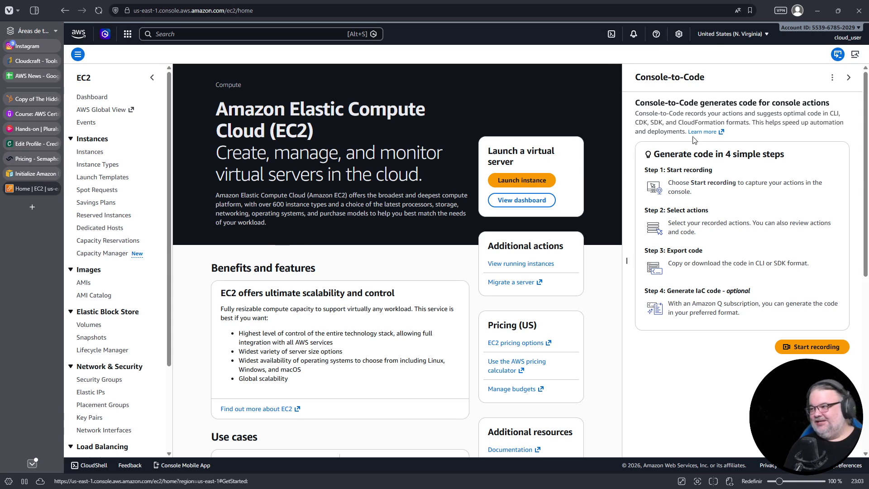
{"action": "left_click", "coordinate": [849, 78]}
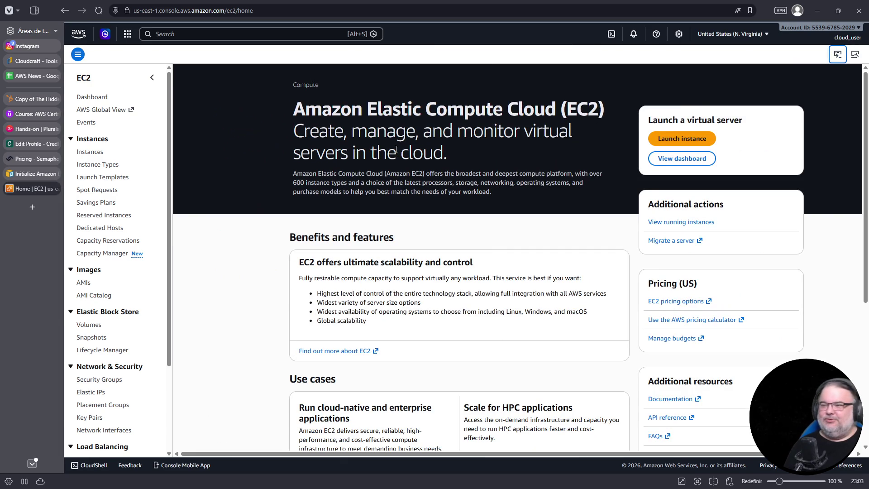
{"action": "left_click", "coordinate": [93, 152]}
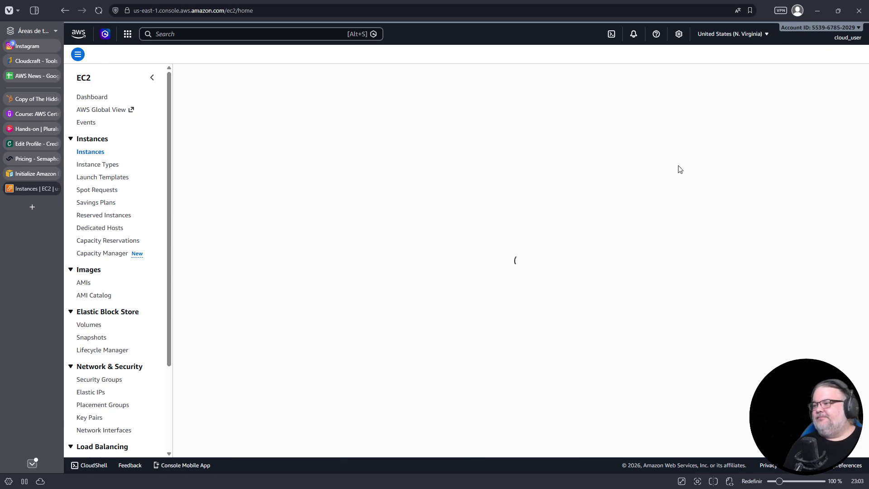
{"action": "left_click", "coordinate": [804, 74]}
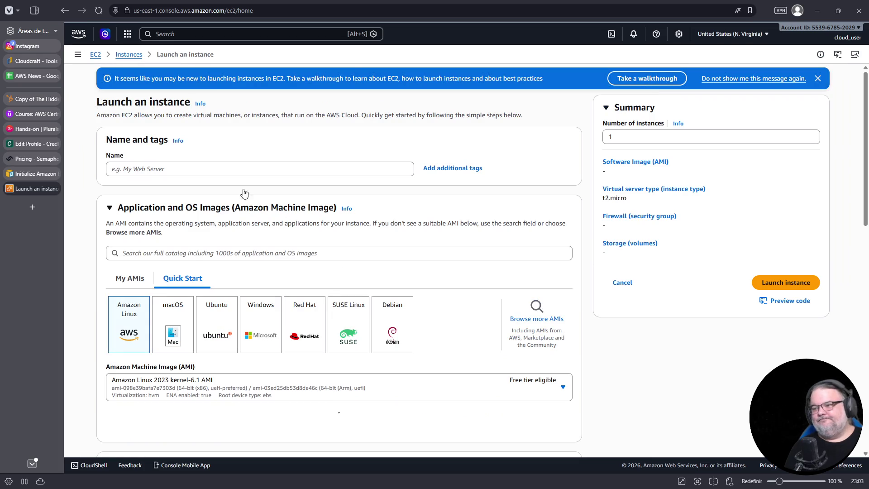
- Name the instance 'teste', proceed without a key pair, and launch it
{"action": "left_click", "coordinate": [242, 174]}
{"action": "type", "text": "teste"}
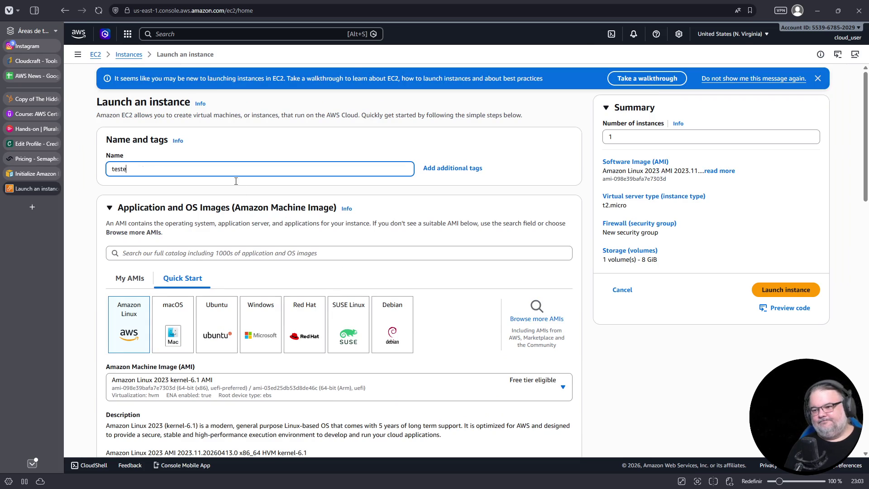
{"action": "scroll", "coordinate": [244, 190], "scroll_direction": "down", "scroll_amount": 4}
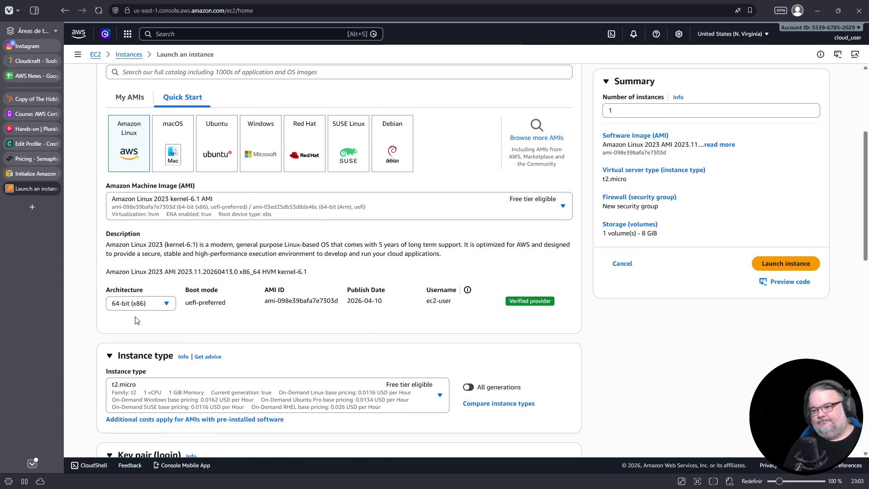
{"action": "scroll", "coordinate": [244, 304], "scroll_direction": "down", "scroll_amount": 5}
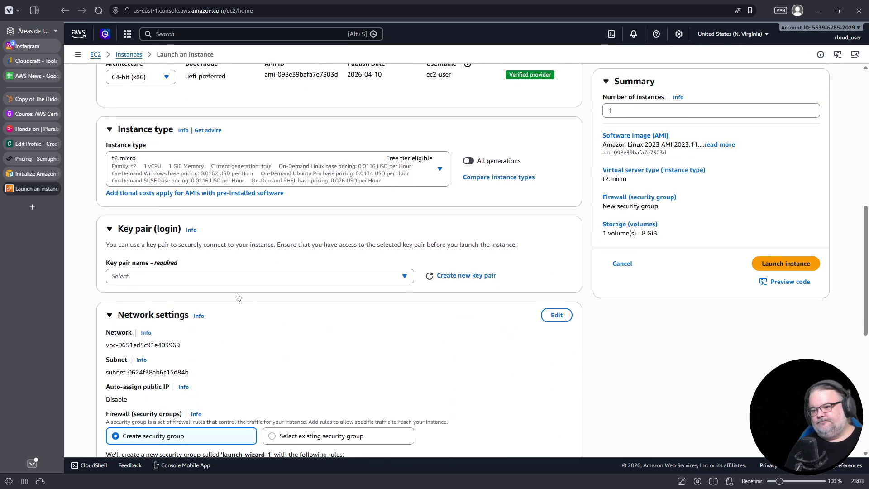
{"action": "scroll", "coordinate": [226, 267], "scroll_direction": "down", "scroll_amount": 1}
{"action": "left_click", "coordinate": [191, 231]}
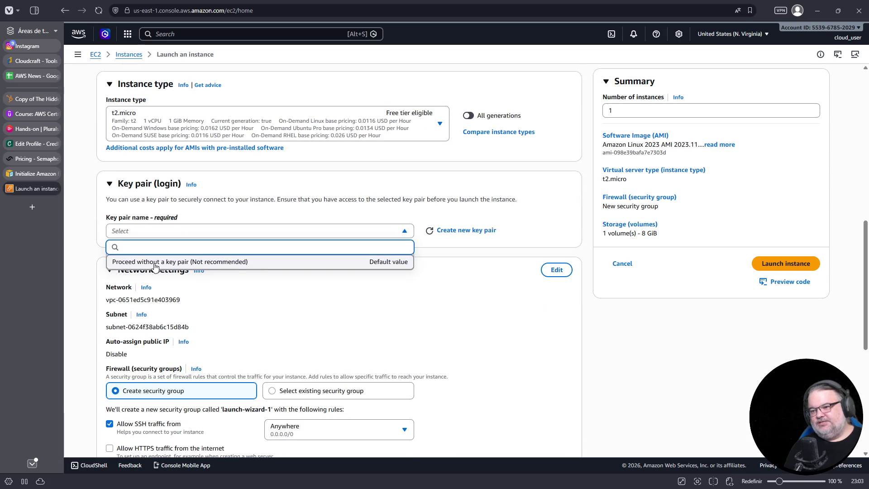
{"action": "left_click", "coordinate": [154, 262]}
{"action": "scroll", "coordinate": [311, 281], "scroll_direction": "down", "scroll_amount": 6}
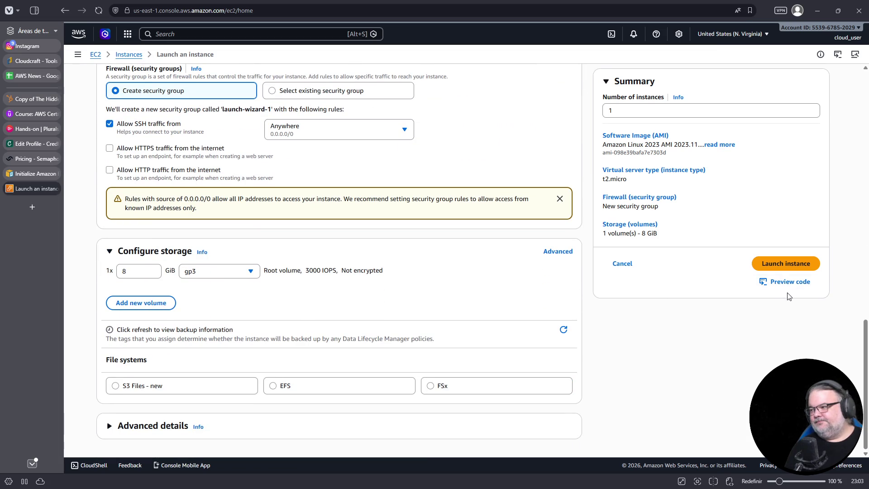
{"action": "left_click", "coordinate": [792, 265]}
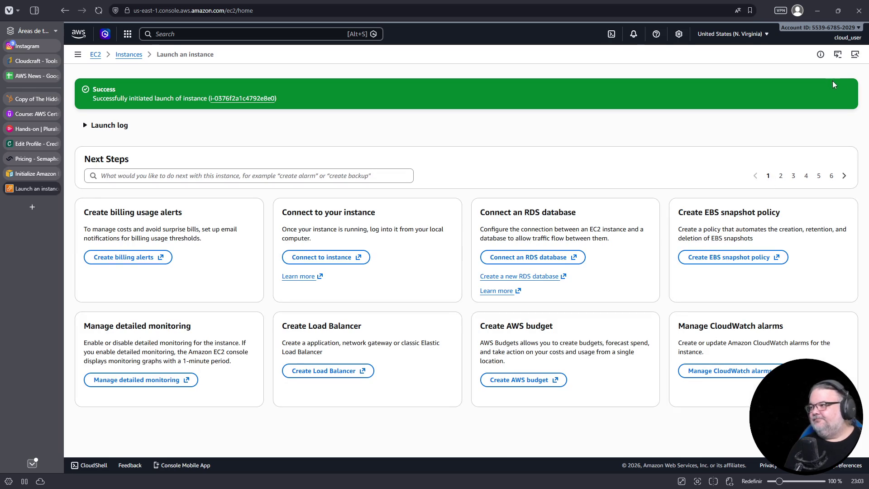
- Confirm teste in the Instances list and open a CloudShell terminal
{"action": "left_click", "coordinate": [129, 56]}
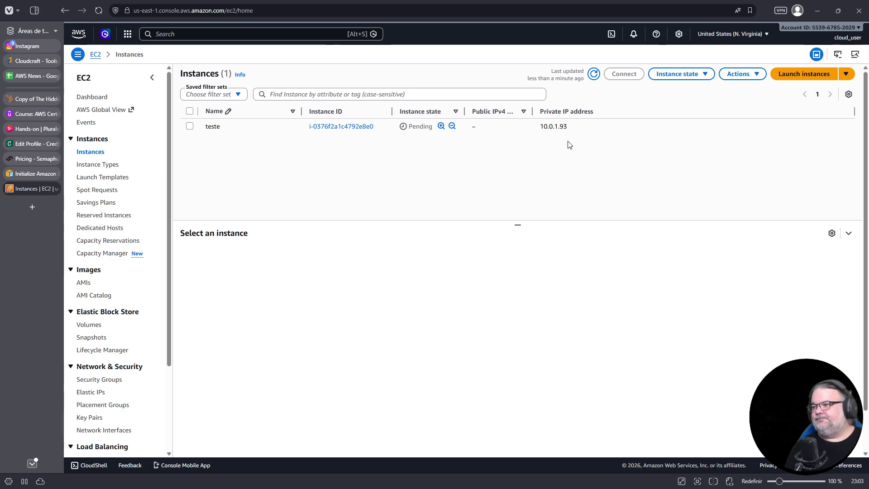
{"action": "left_click", "coordinate": [816, 55]}
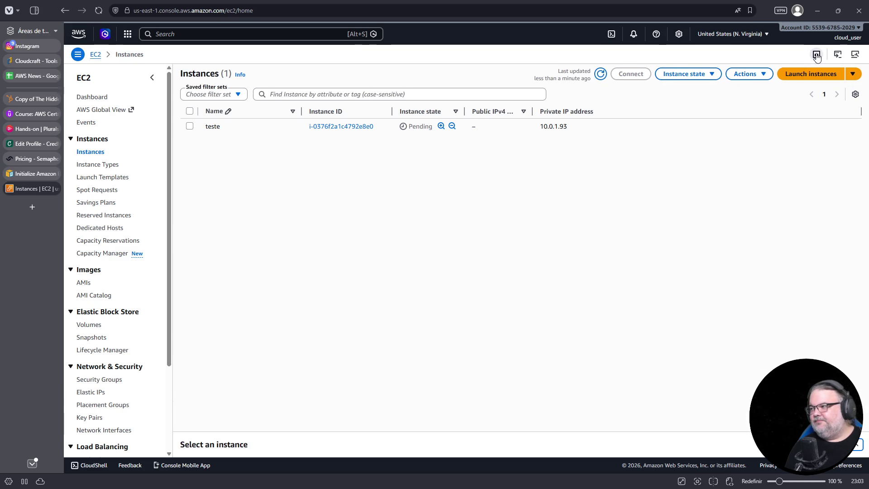
{"action": "left_click", "coordinate": [817, 56]}
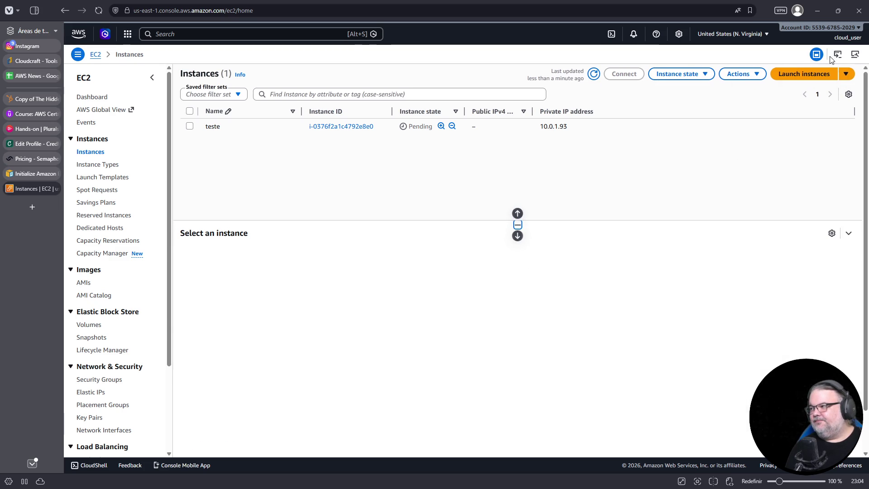
{"action": "left_click", "coordinate": [856, 55]}
{"action": "left_click", "coordinate": [856, 55]}
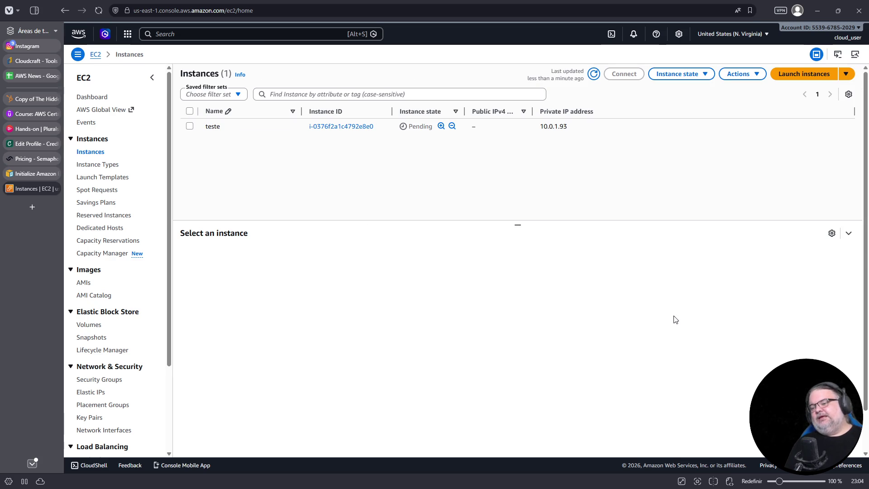
{"action": "left_click", "coordinate": [93, 465]}
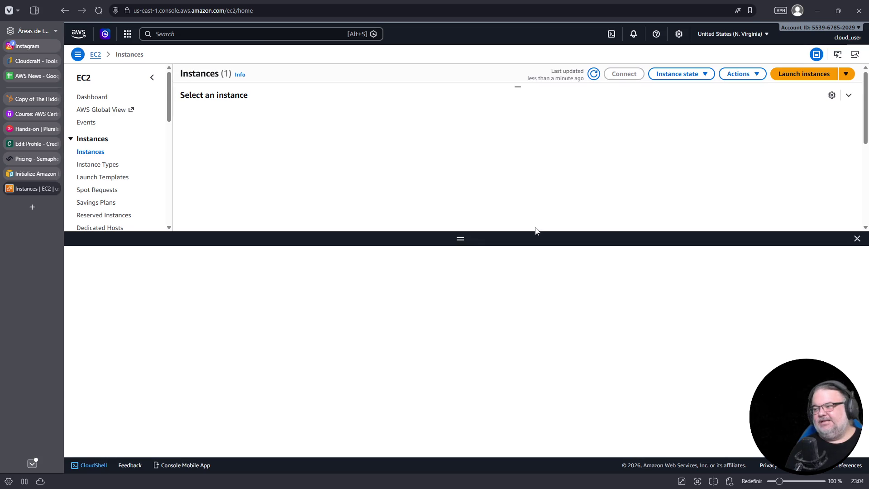
- Select teste and copy its root volume ID from the Storage tab
{"action": "left_click_drag", "start_coordinate": [460, 239], "coordinate": [460, 312]}
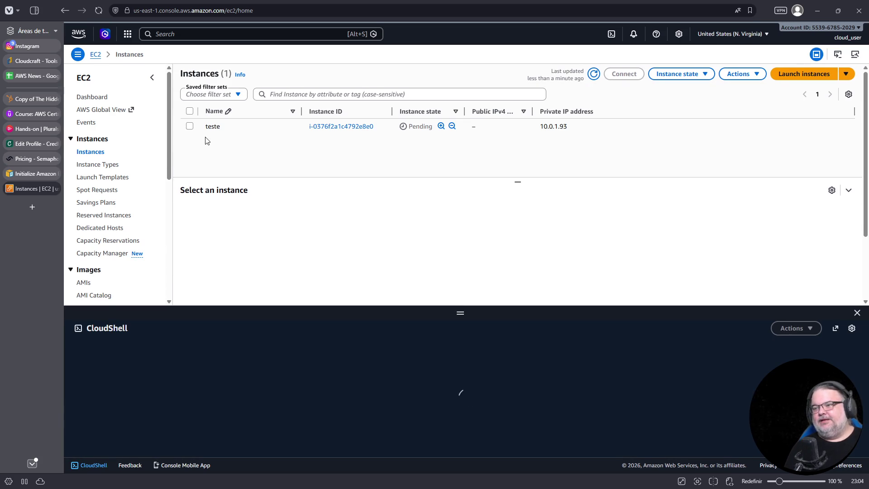
{"action": "left_click", "coordinate": [190, 127]}
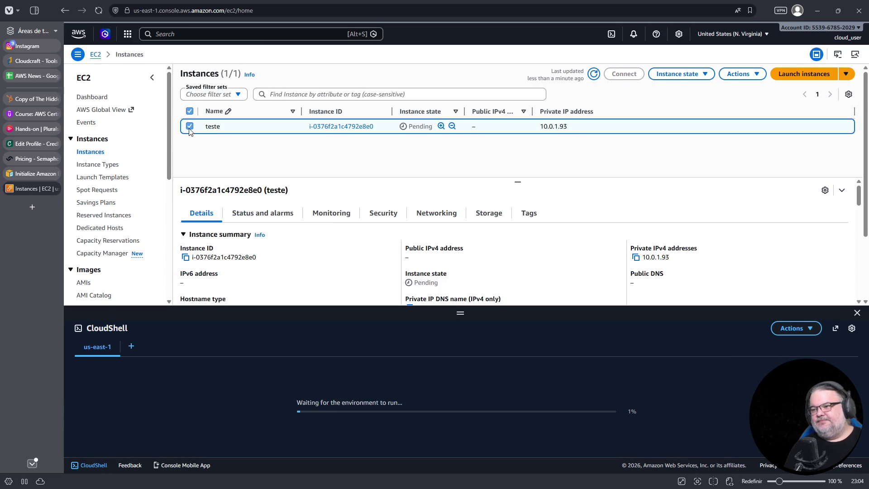
{"action": "left_click", "coordinate": [435, 214]}
{"action": "left_click", "coordinate": [487, 214]}
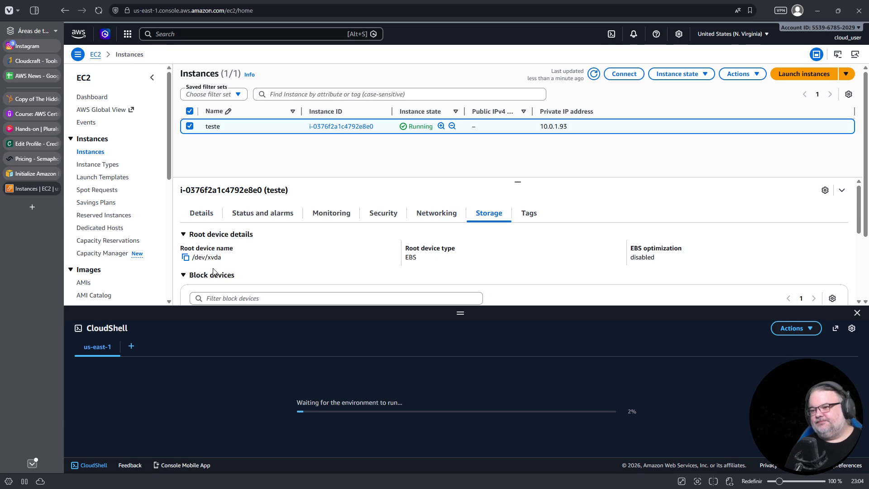
{"action": "scroll", "coordinate": [351, 245], "scroll_direction": "down", "scroll_amount": 2}
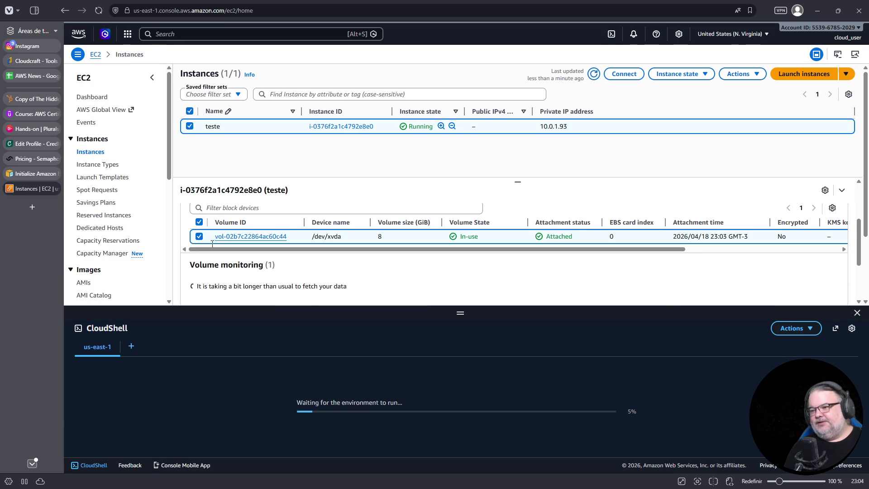
{"action": "left_click_drag", "start_coordinate": [286, 237], "coordinate": [213, 237]}
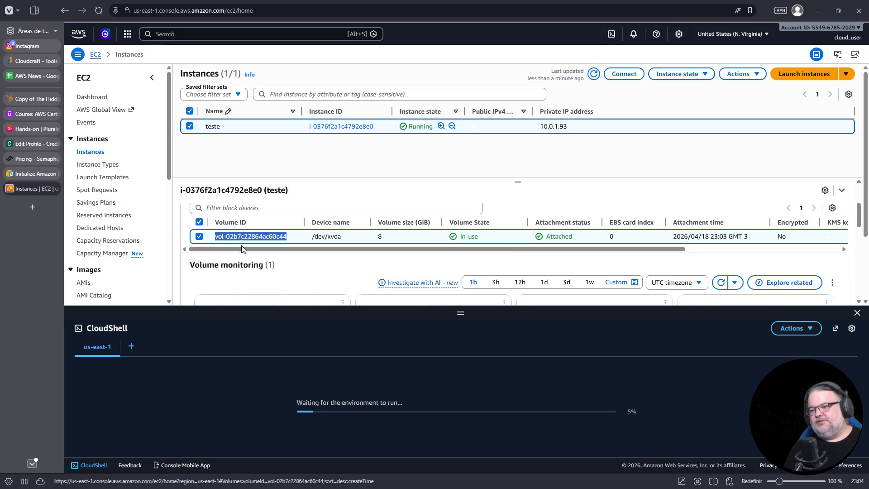
{"action": "key", "text": "ctrl+c"}
- Run aws ec2 describe-volume-status --volume-id with the copied ID, showing initialization at progress 0
{"action": "left_click", "coordinate": [222, 387]}
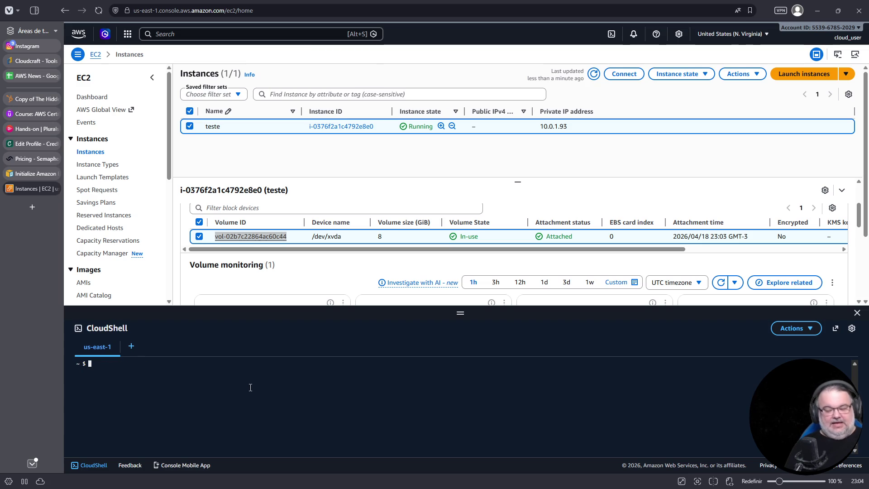
{"action": "type", "text": "aws ec2 describe-vo"}
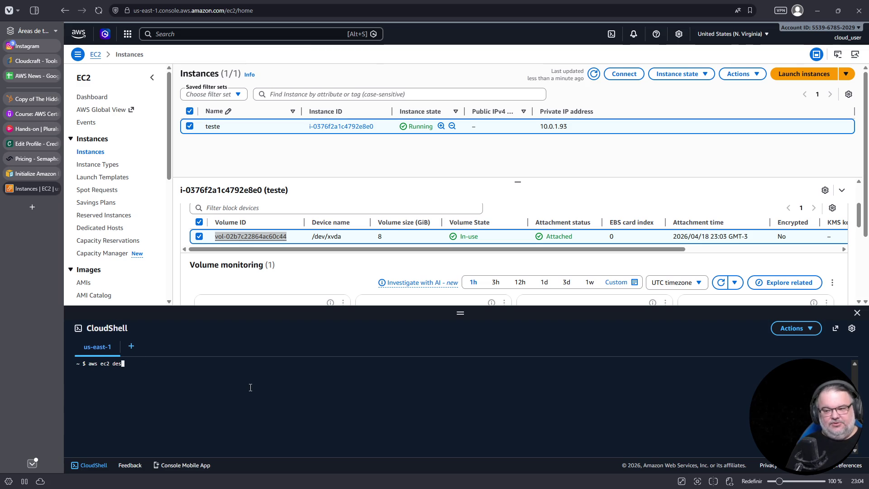
{"action": "type", "text": "lume-status --"}
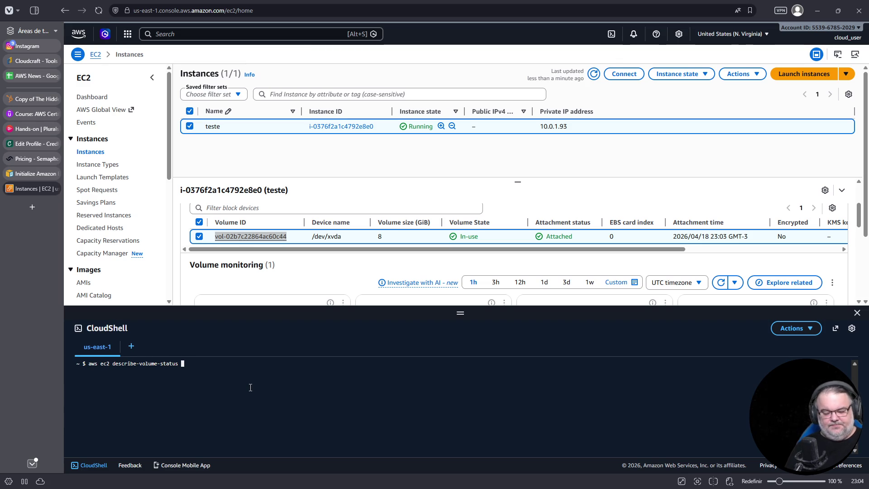
{"action": "type", "text": "volume-id"}
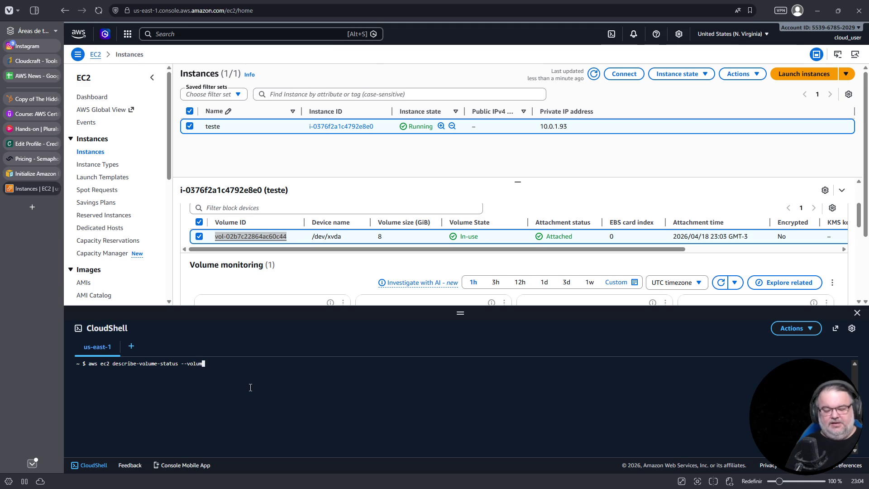
{"action": "right_click", "coordinate": [250, 388]}
{"action": "left_click", "coordinate": [293, 256]}
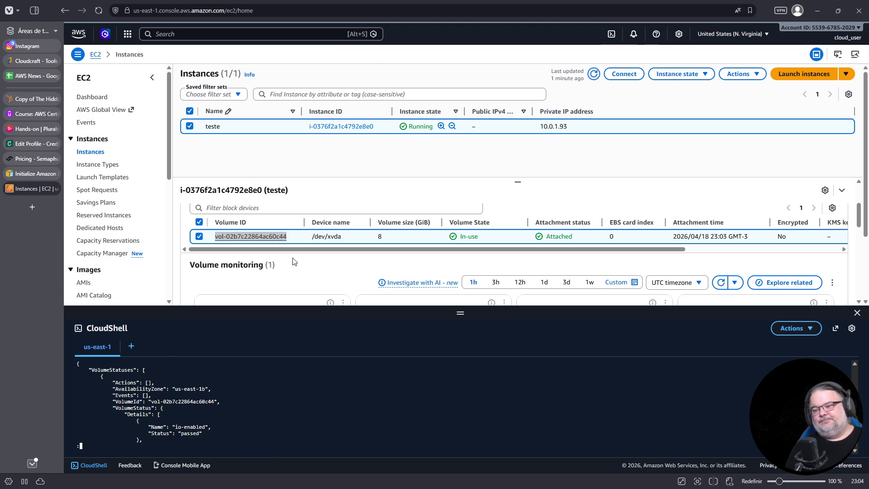
{"action": "left_click_drag", "start_coordinate": [458, 309], "coordinate": [469, 279]}
{"action": "left_click_drag", "start_coordinate": [491, 129], "coordinate": [490, 105]}
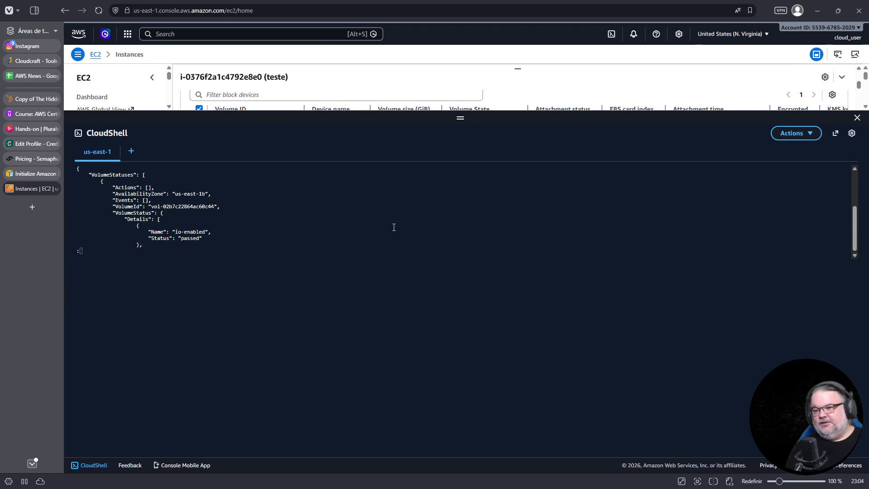
{"action": "key", "text": "q"}
{"action": "key", "text": "Up"}
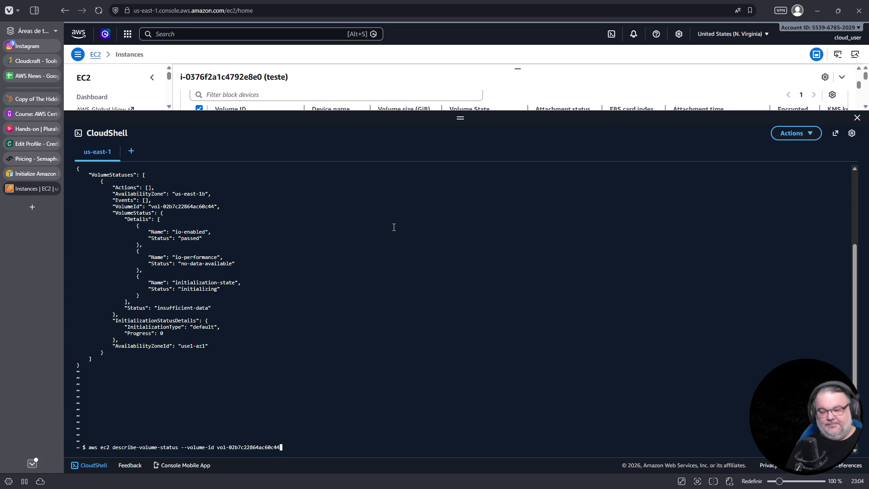
{"action": "key", "text": "Return"}
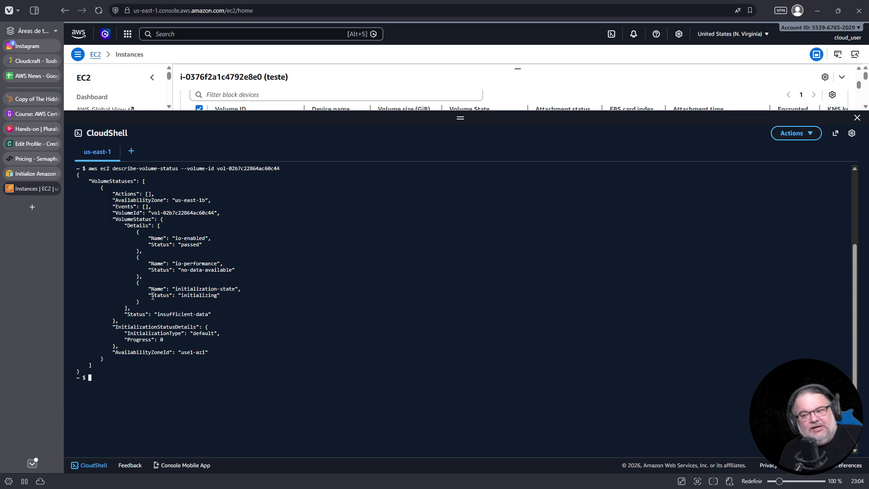
{"action": "left_click_drag", "start_coordinate": [144, 301], "coordinate": [66, 282]}
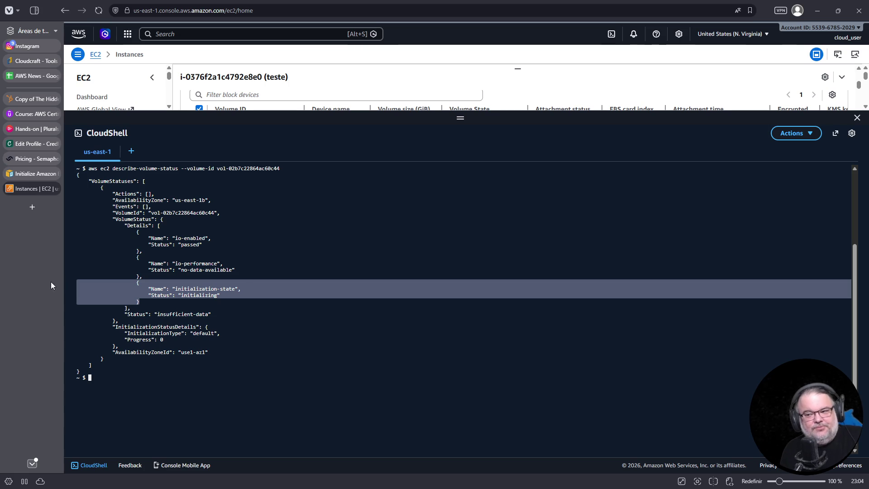
{"action": "mouse_move", "coordinate": [119, 347]}
{"action": "left_mouse_down"}
{"action": "mouse_move", "coordinate": [52, 332]}
{"action": "mouse_move", "coordinate": [58, 319]}
{"action": "mouse_move", "coordinate": [78, 324]}
{"action": "left_mouse_up"}
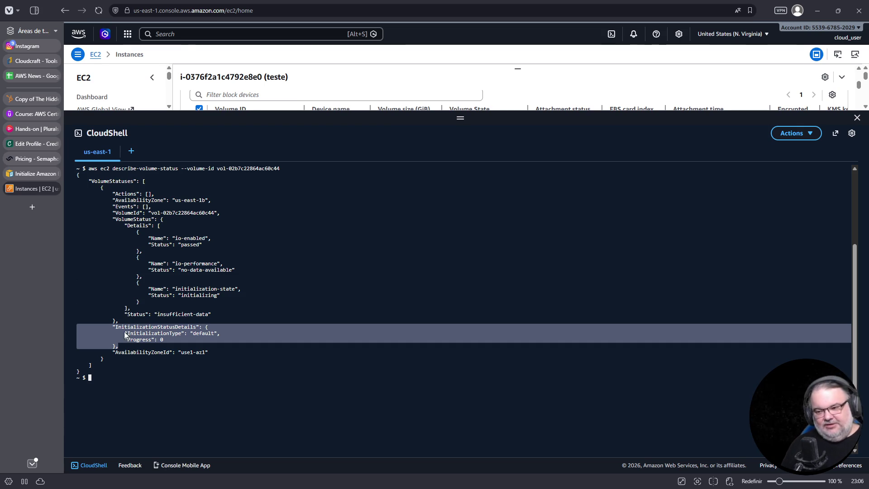
{"action": "mouse_move", "coordinate": [119, 347]}
{"action": "left_mouse_down"}
{"action": "mouse_move", "coordinate": [82, 334]}
{"action": "mouse_move", "coordinate": [76, 288]}
{"action": "left_mouse_up"}
- Rerun describe-volume-status, which now reports initialization completed at progress 100
{"action": "left_click", "coordinate": [334, 341]}
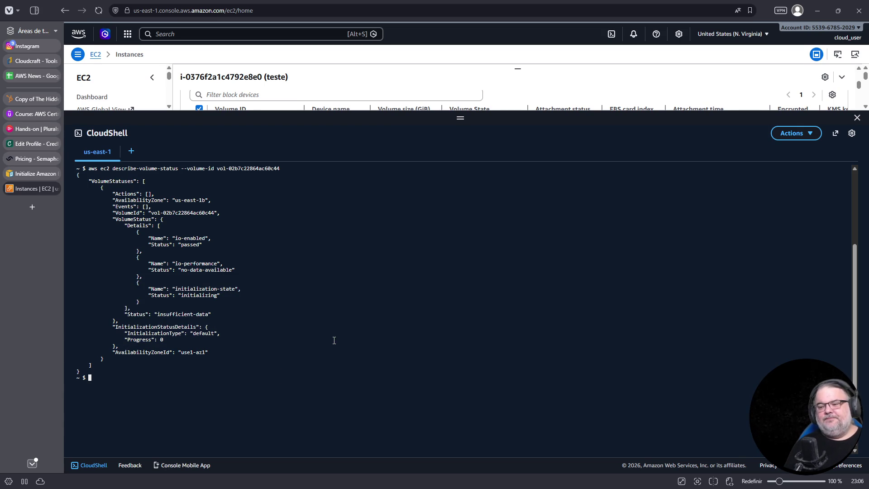
{"action": "key", "text": "Up"}
{"action": "key", "text": "Return"}
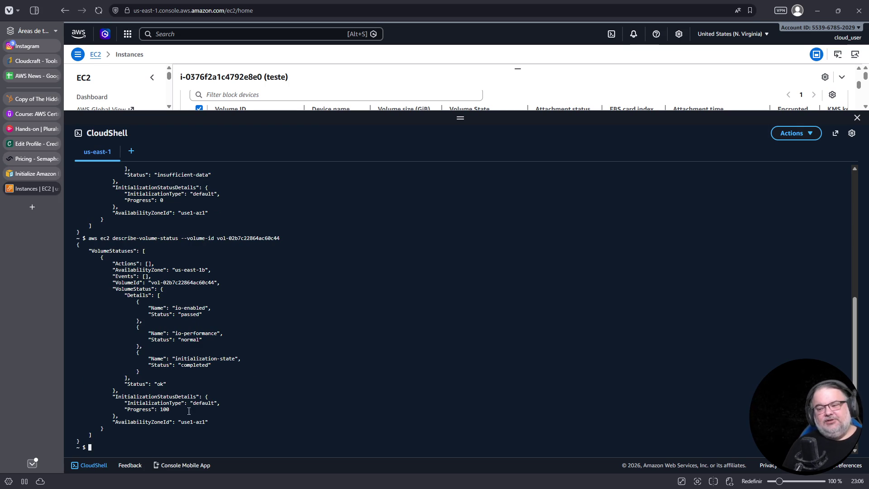
{"action": "mouse_move", "coordinate": [104, 438]}
{"action": "left_mouse_down"}
{"action": "mouse_move", "coordinate": [69, 385]}
{"action": "mouse_move", "coordinate": [66, 361]}
{"action": "left_mouse_up"}
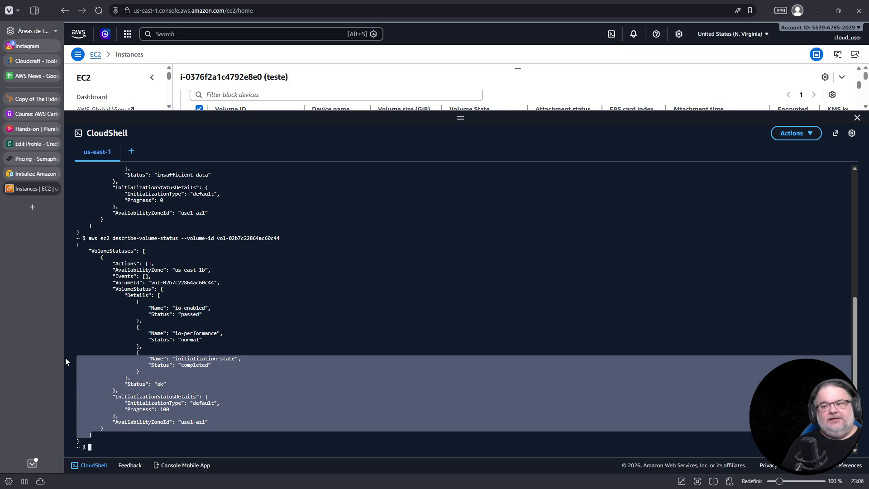
- Shrink the CloudShell panel to reveal the root volume's monitoring graphs
{"action": "scroll", "coordinate": [247, 241], "scroll_direction": "up", "scroll_amount": 5}
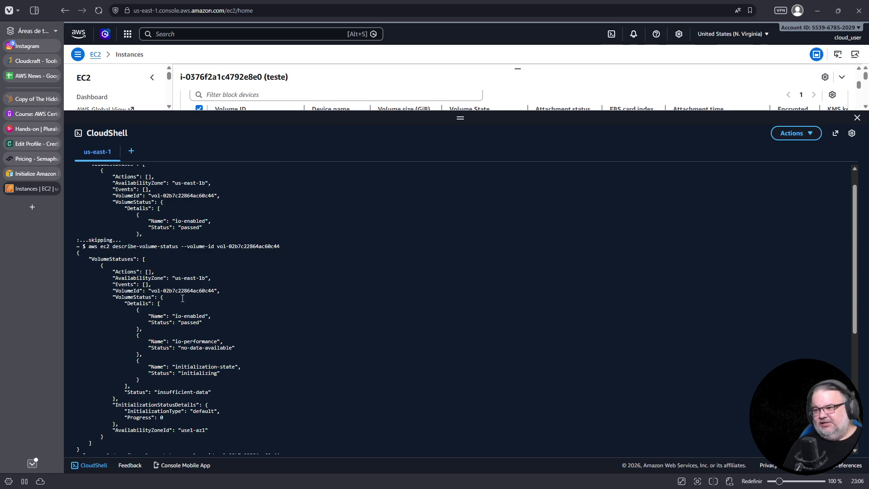
{"action": "scroll", "coordinate": [176, 286], "scroll_direction": "down", "scroll_amount": 5}
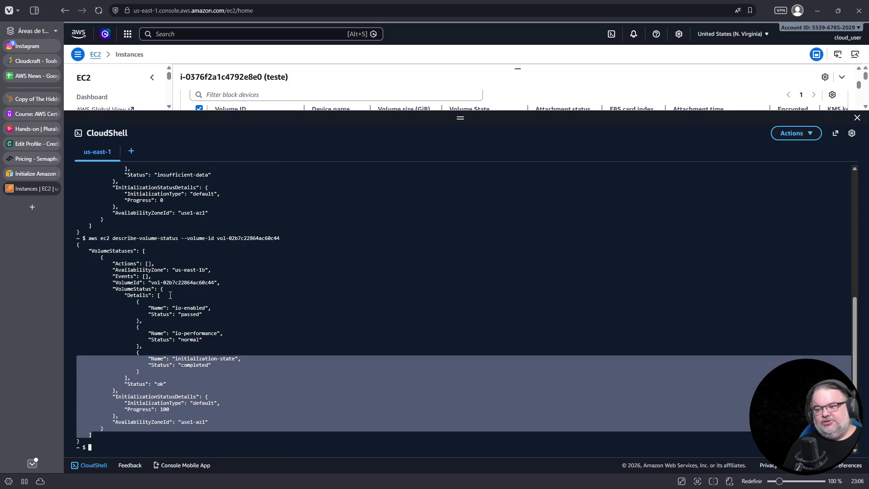
{"action": "triple_click", "coordinate": [146, 410]}
{"action": "left_click", "coordinate": [196, 399]}
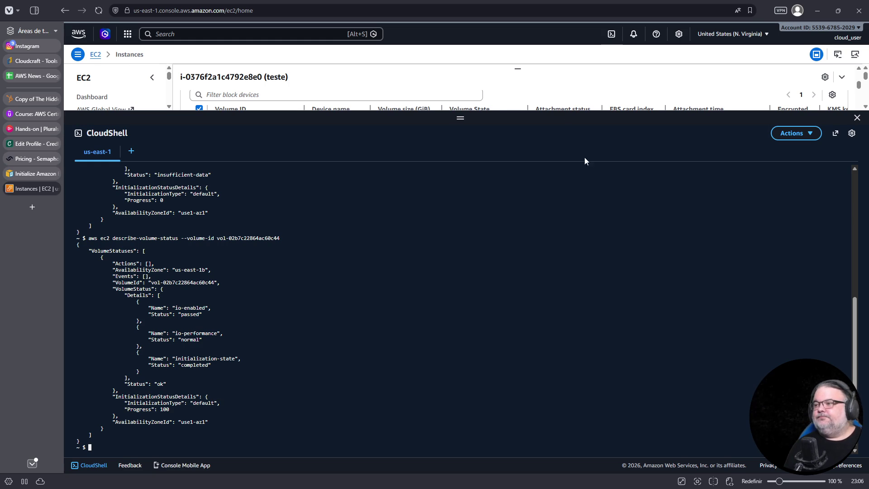
{"action": "mouse_move", "coordinate": [461, 118]}
{"action": "left_mouse_down"}
{"action": "mouse_move", "coordinate": [457, 260]}
{"action": "mouse_move", "coordinate": [444, 328]}
{"action": "left_mouse_up"}
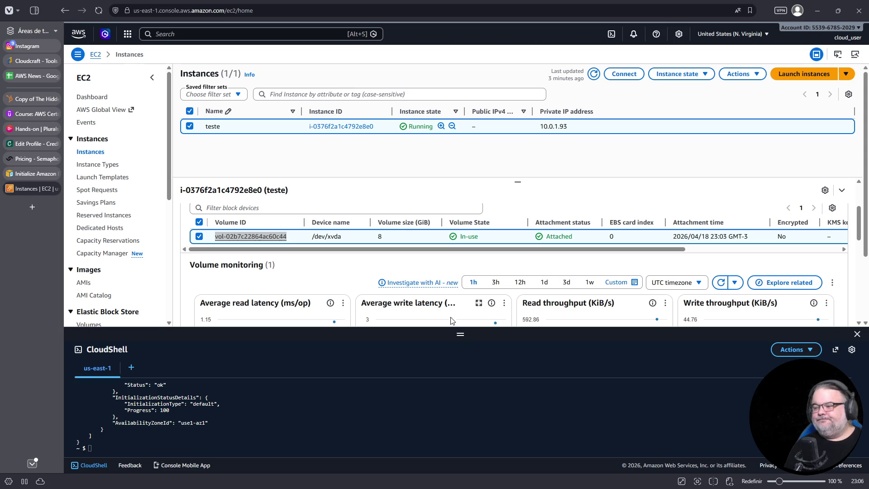
{"action": "mouse_move", "coordinate": [461, 334]}
{"action": "left_mouse_down"}
{"action": "mouse_move", "coordinate": [466, 251]}
{"action": "mouse_move", "coordinate": [477, 455]}
{"action": "left_mouse_up"}
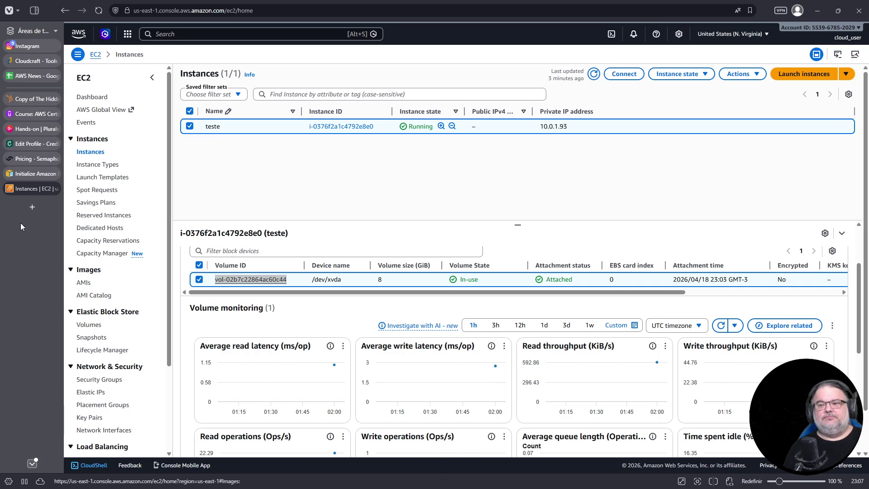
- Open Google in a new tab and search for 'oracle linux on aws'
{"action": "left_click", "coordinate": [32, 207]}
{"action": "type", "text": "www.google.com"}
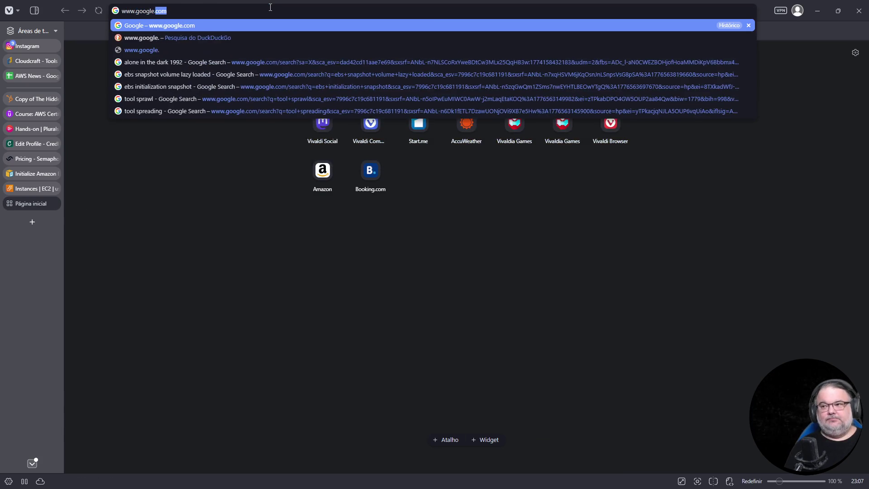
{"action": "key", "text": "Return"}
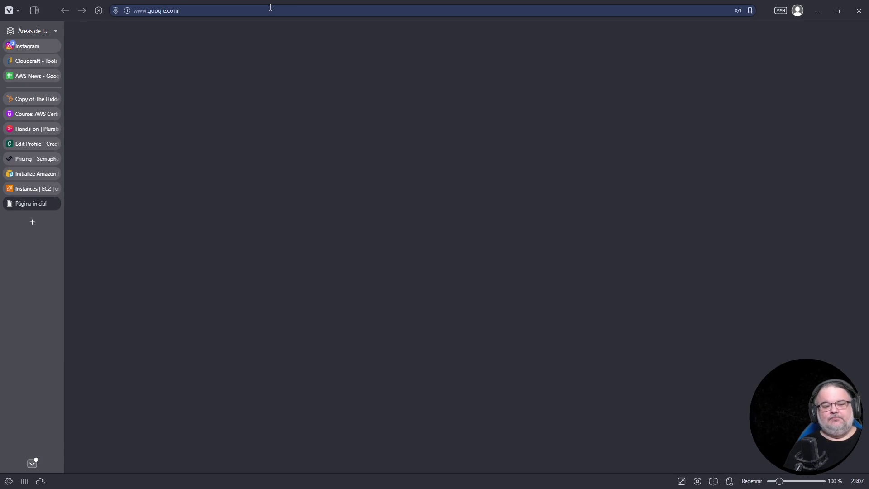
{"action": "left_click", "coordinate": [391, 202]}
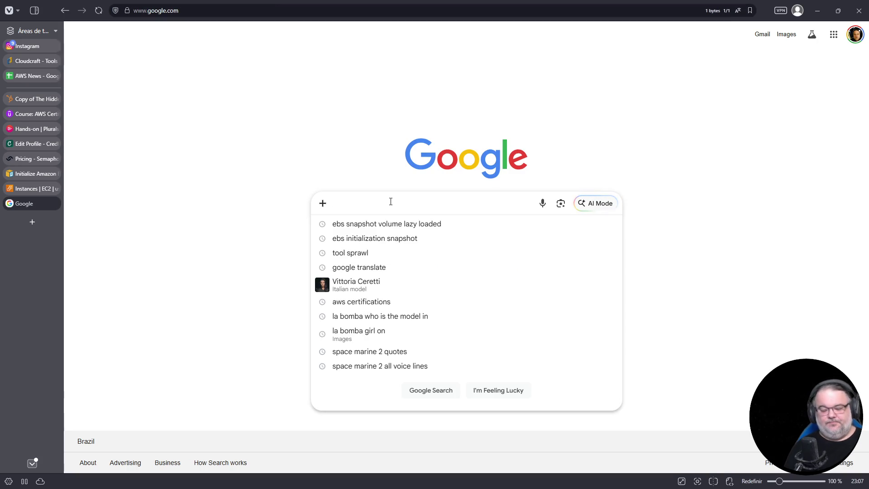
{"action": "type", "text": "oracle linux on aws"}
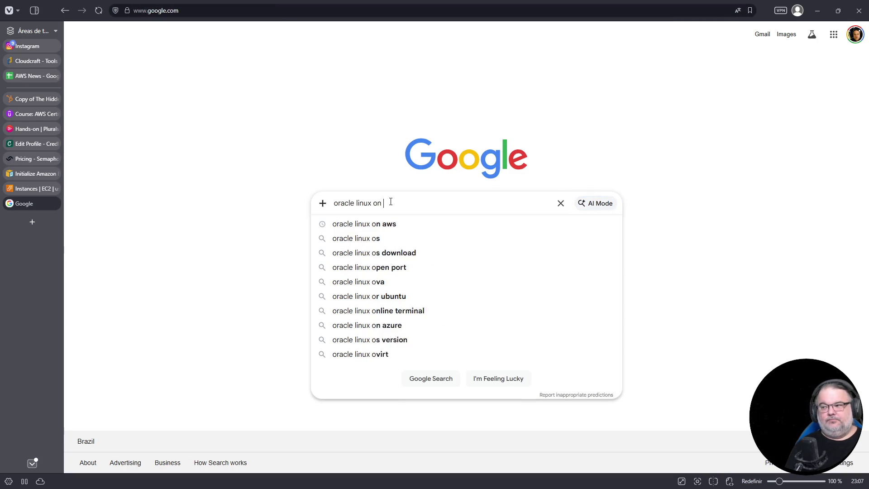
{"action": "key", "text": "Return"}
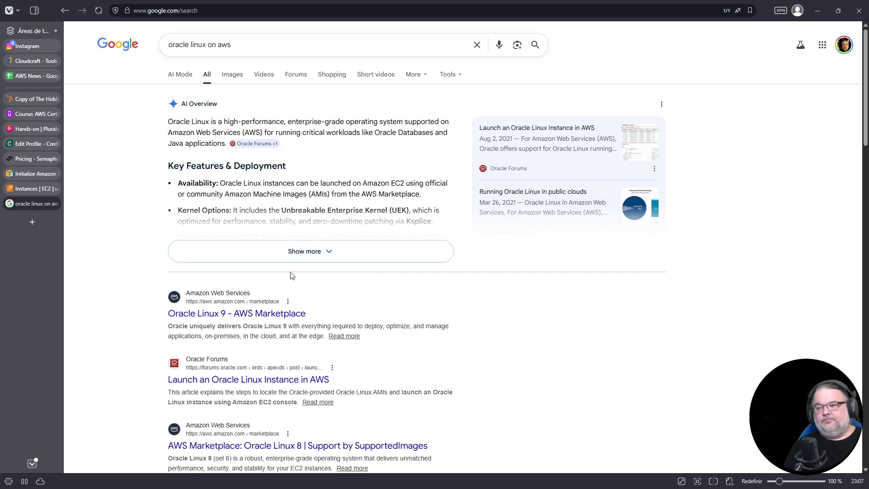
{"action": "scroll", "coordinate": [255, 317], "scroll_direction": "down", "scroll_amount": 3}
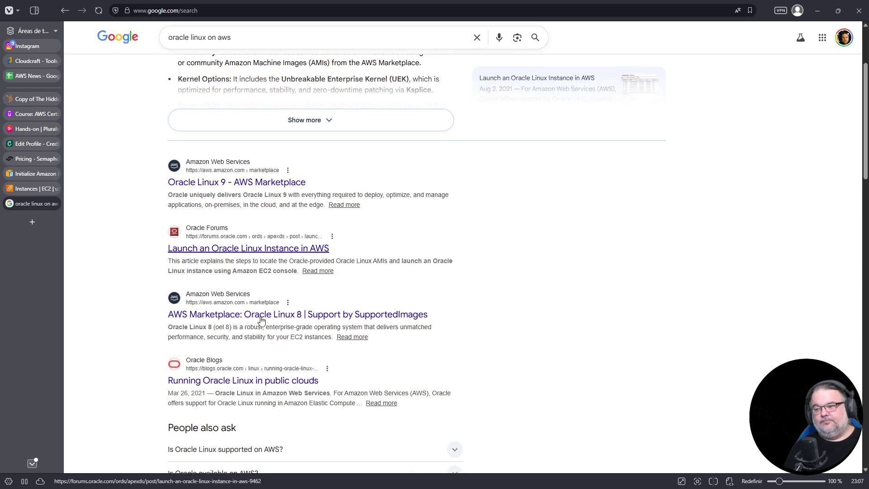
- Open the 'Launch an Oracle Linux Instance in AWS' article, copy Oracle's owner ID, and return to EC2
{"action": "left_click", "coordinate": [290, 247]}
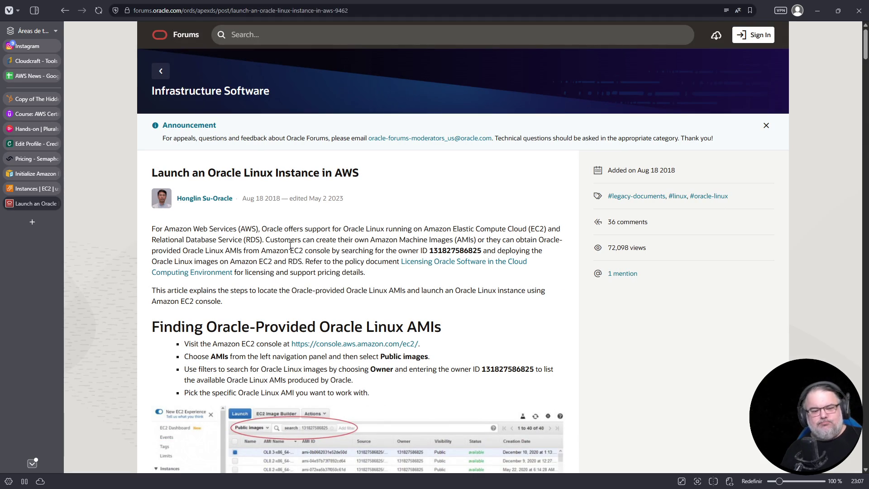
{"action": "key", "text": "ctrl+plus"}
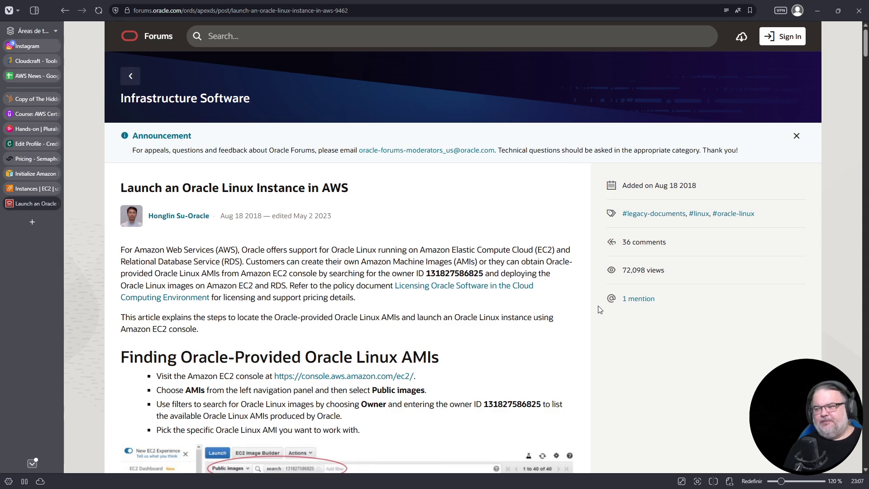
{"action": "scroll", "coordinate": [597, 311], "scroll_direction": "down", "scroll_amount": 2}
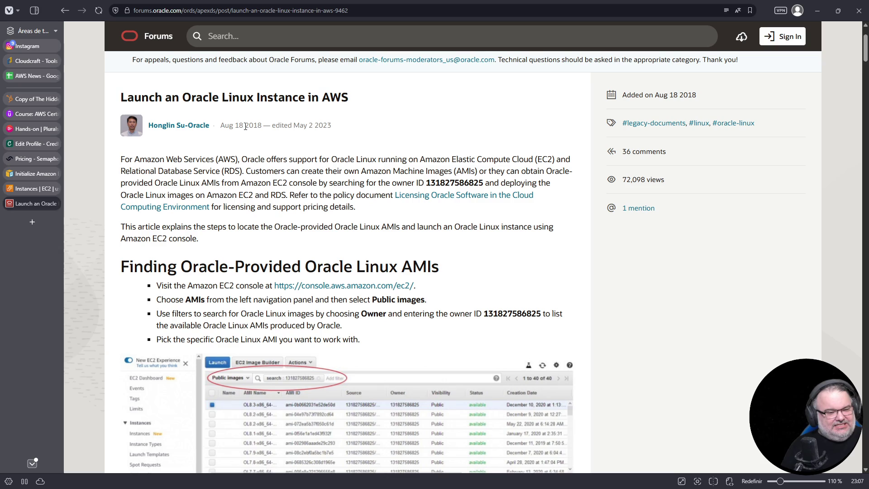
{"action": "mouse_move", "coordinate": [245, 126]}
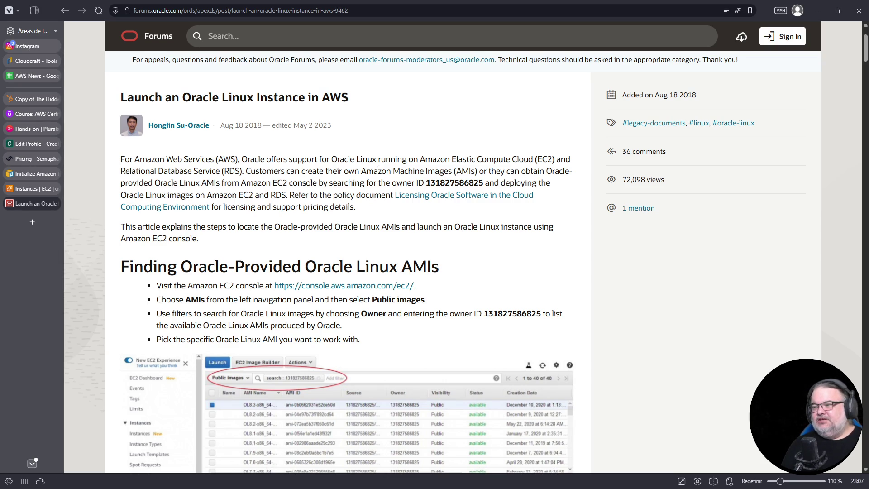
{"action": "left_click_drag", "start_coordinate": [426, 183], "coordinate": [483, 182]}
{"action": "right_click", "coordinate": [469, 183]}
{"action": "left_click", "coordinate": [475, 193]}
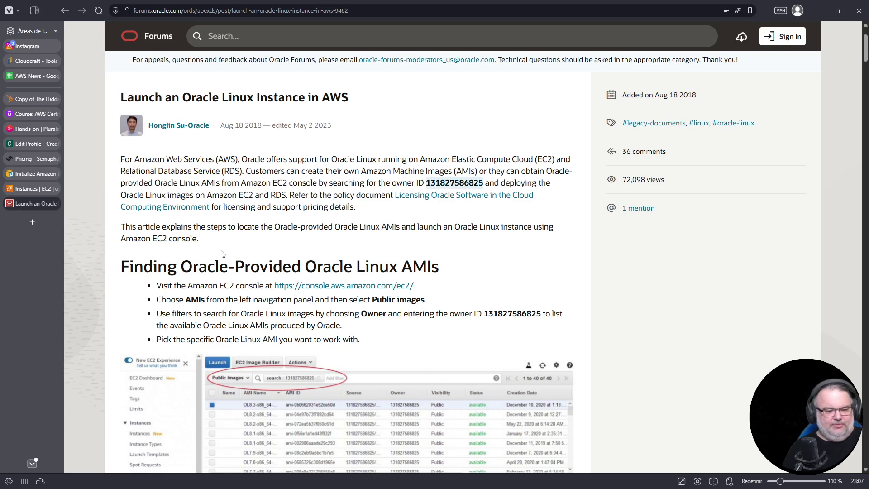
{"action": "left_click", "coordinate": [32, 188]}
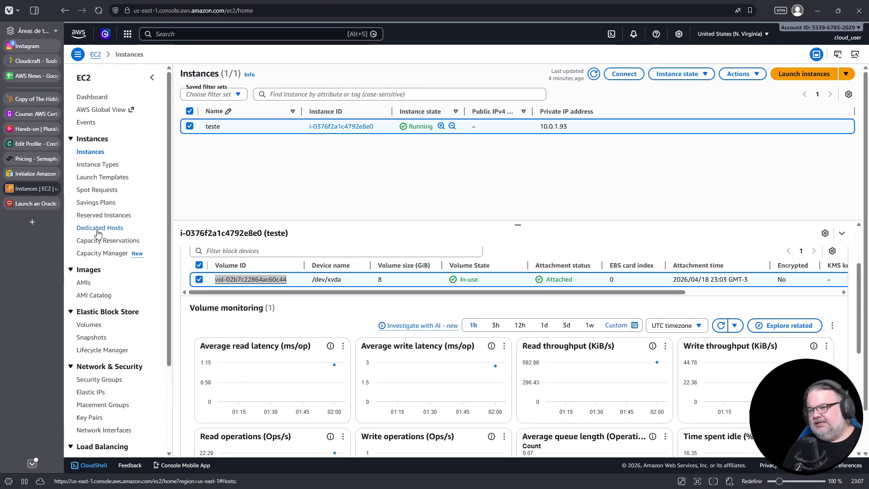
- Filter the EC2 AMIs list to Public images with Owner = Oracle's owner ID
{"action": "left_click", "coordinate": [84, 283]}
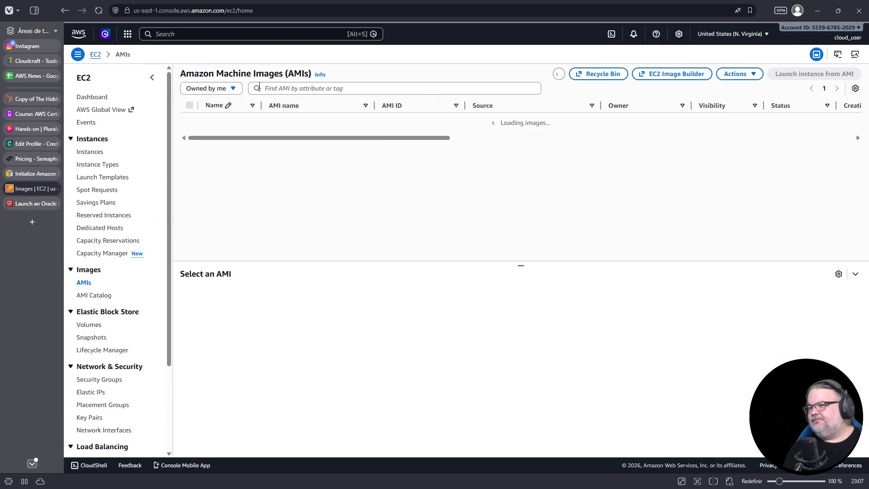
{"action": "left_click", "coordinate": [210, 88]}
{"action": "left_click", "coordinate": [206, 131]}
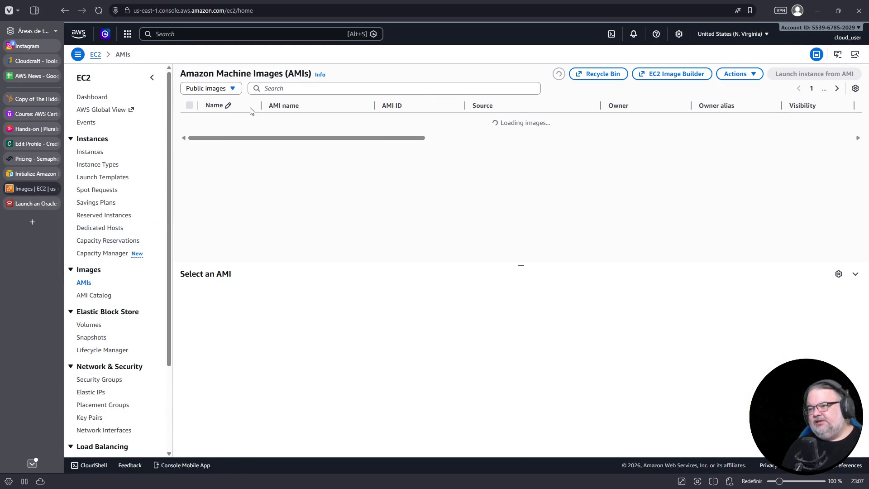
{"action": "left_click", "coordinate": [281, 88]}
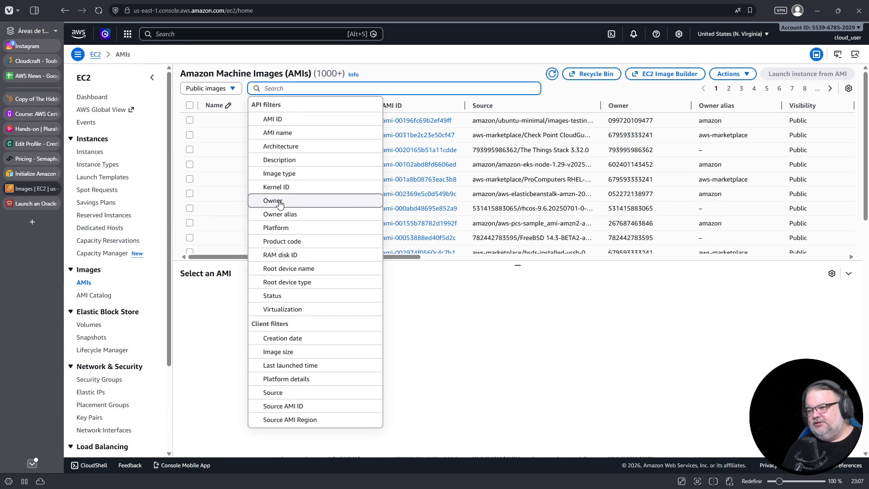
{"action": "left_click", "coordinate": [273, 201]}
{"action": "left_click", "coordinate": [287, 170]}
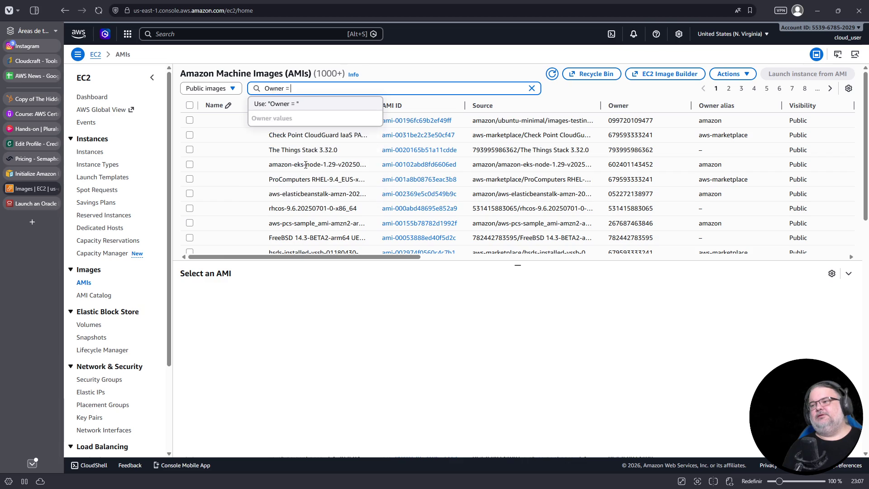
{"action": "type", "text": "131827586825"}
{"action": "left_click", "coordinate": [333, 159]}
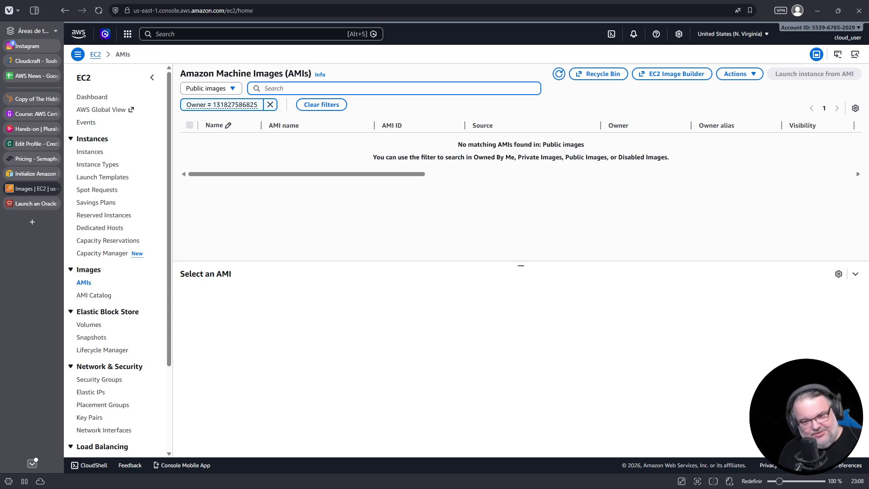
{"action": "left_click", "coordinate": [35, 203]}
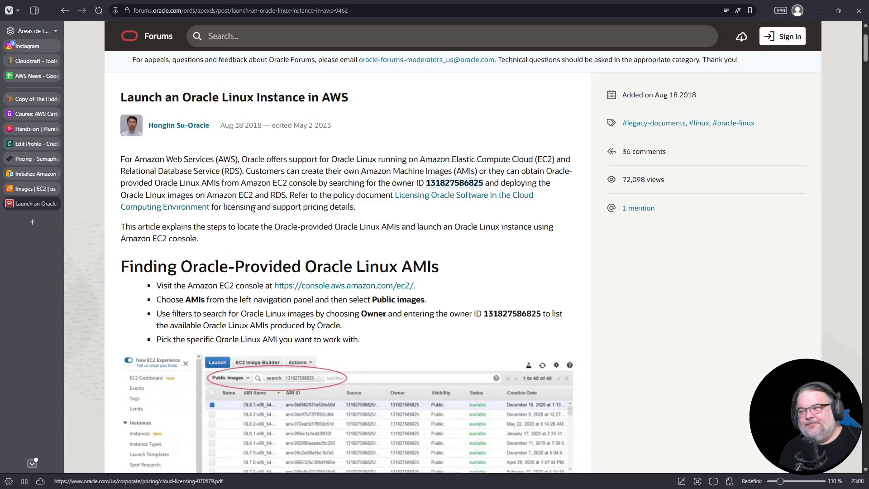
{"action": "left_click", "coordinate": [53, 186]}
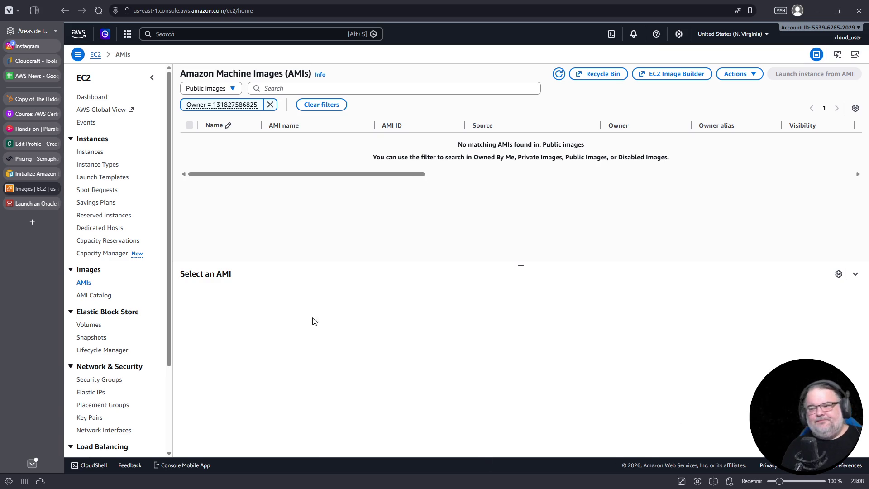
- Reopen CloudShell enlarged, clear the screen, and type 'aws ec2 describe-images'
{"action": "left_click", "coordinate": [88, 465]}
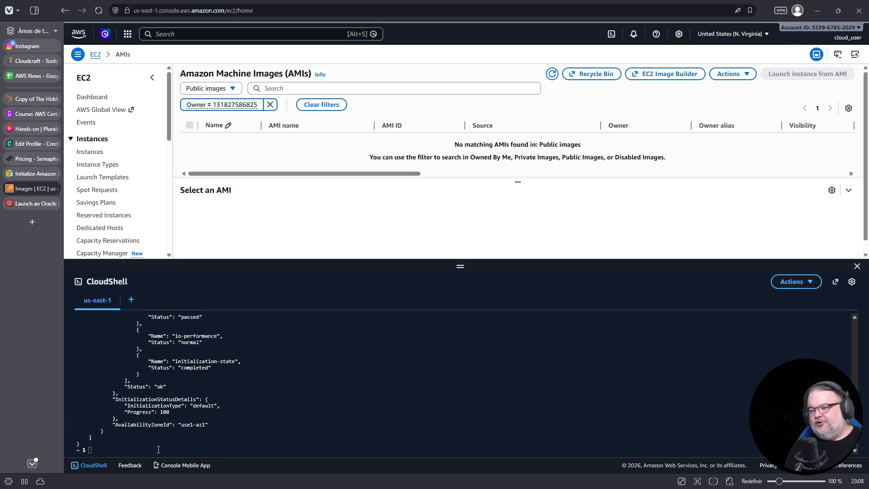
{"action": "left_click_drag", "start_coordinate": [452, 275], "coordinate": [453, 141]}
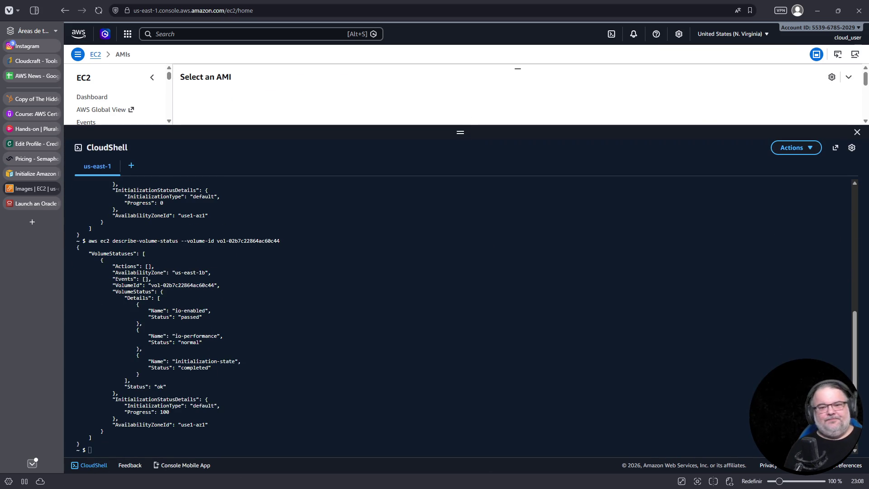
{"action": "key", "text": "ctrl+l"}
{"action": "type", "text": "aws e"}
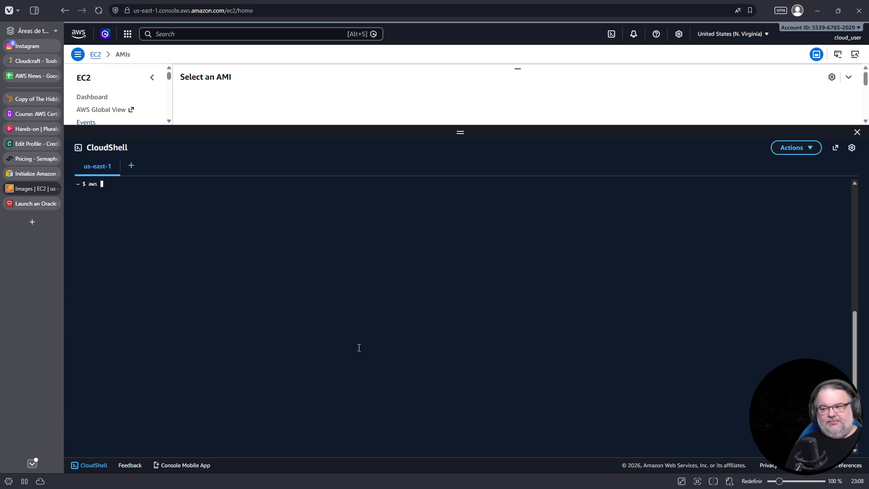
{"action": "type", "text": "c2"}
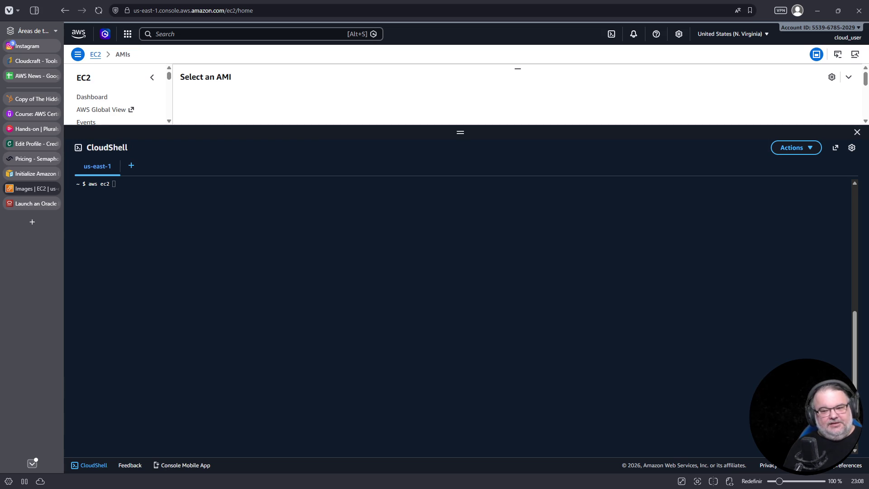
{"action": "left_click", "coordinate": [199, 232]}
{"action": "type", "text": "describe"}
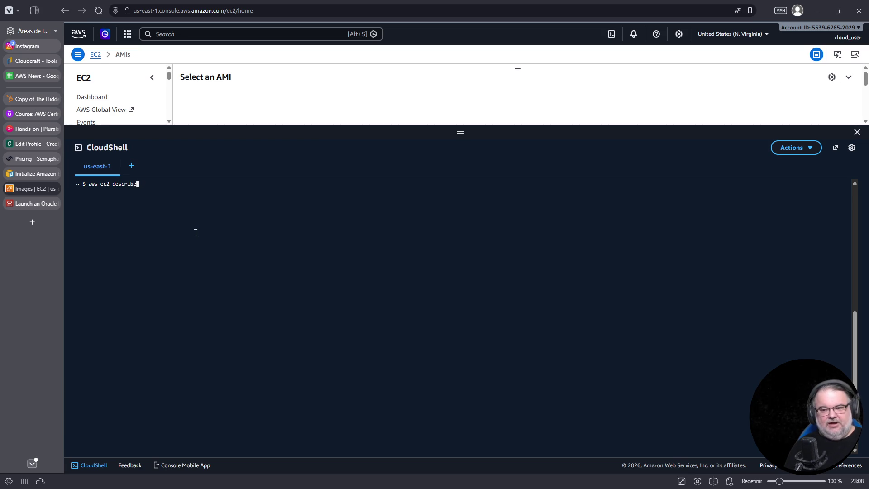
{"action": "type", "text": "-images"}
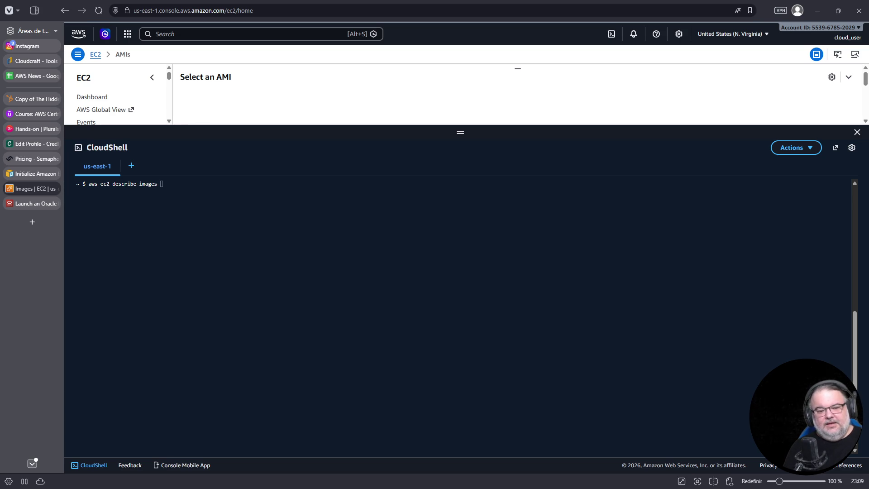
{"action": "left_click", "coordinate": [213, 263]}
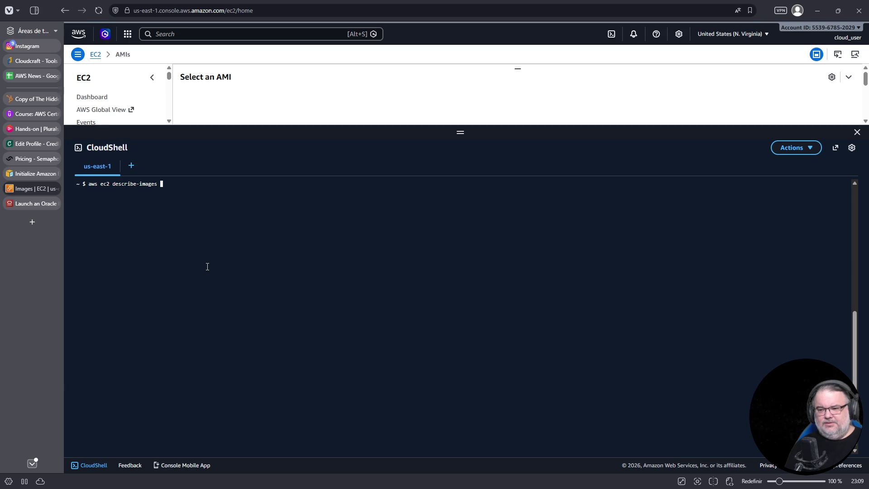
- Run 'aws ec2 describe-images help' and page through the help text
{"action": "type", "text": "help"}
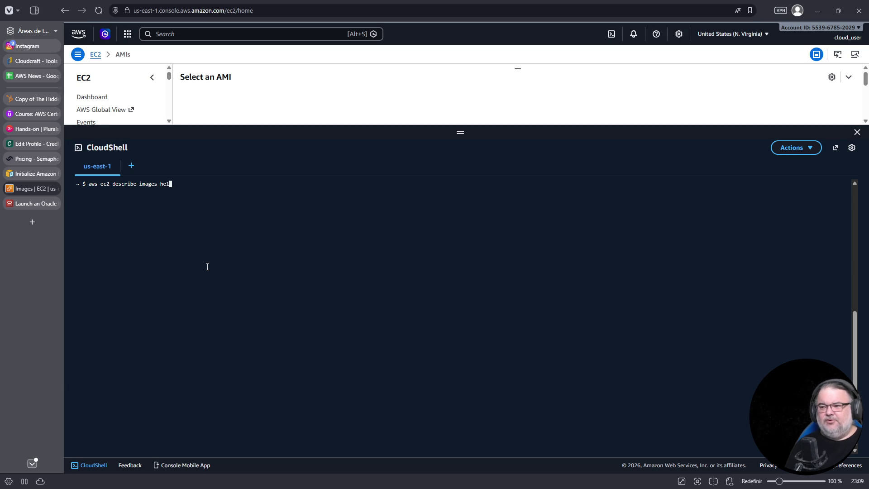
{"action": "key", "text": "Return"}
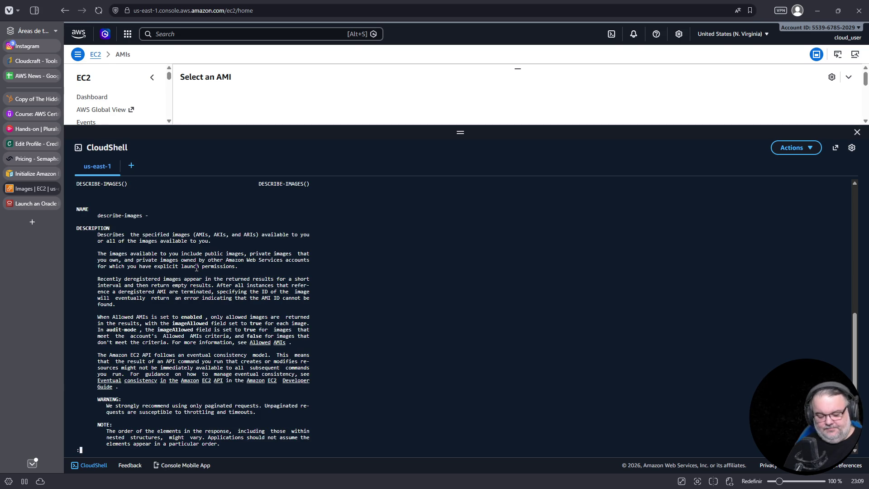
{"action": "key", "text": "space"}
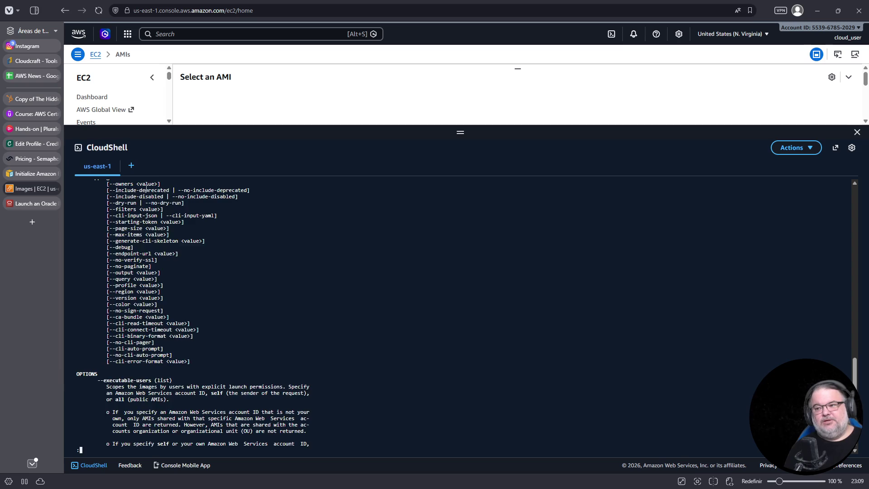
{"action": "key", "text": "q"}
- Run describe-images with --owners set to Oracle's pasted owner ID
{"action": "key", "text": "Up"}
{"action": "key", "text": "BackSpace"}
{"action": "key", "text": "BackSpace"}
{"action": "key", "text": "BackSpace"}
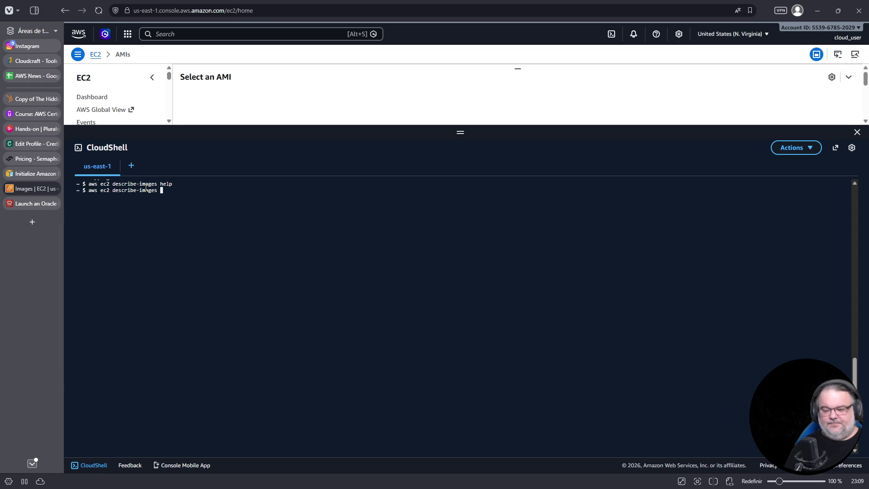
{"action": "type", "text": "--ow"}
{"action": "key", "text": "Tab"}
{"action": "right_click", "coordinate": [183, 223]}
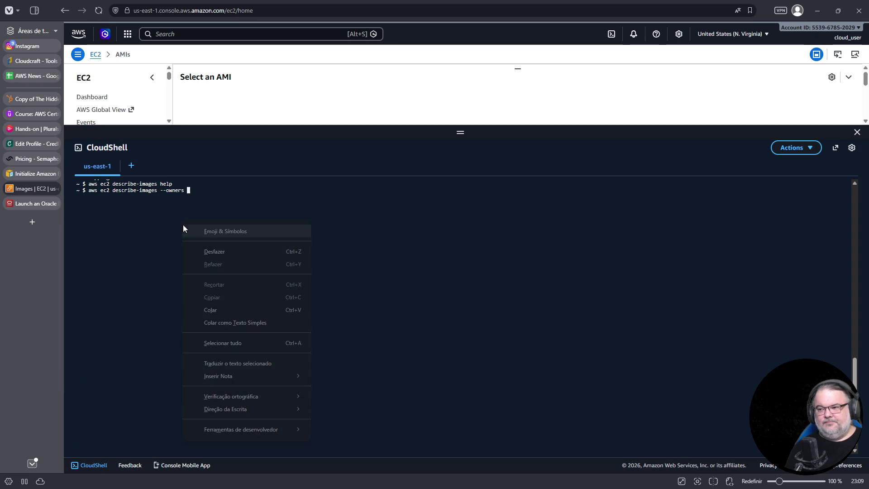
{"action": "left_click", "coordinate": [214, 313]}
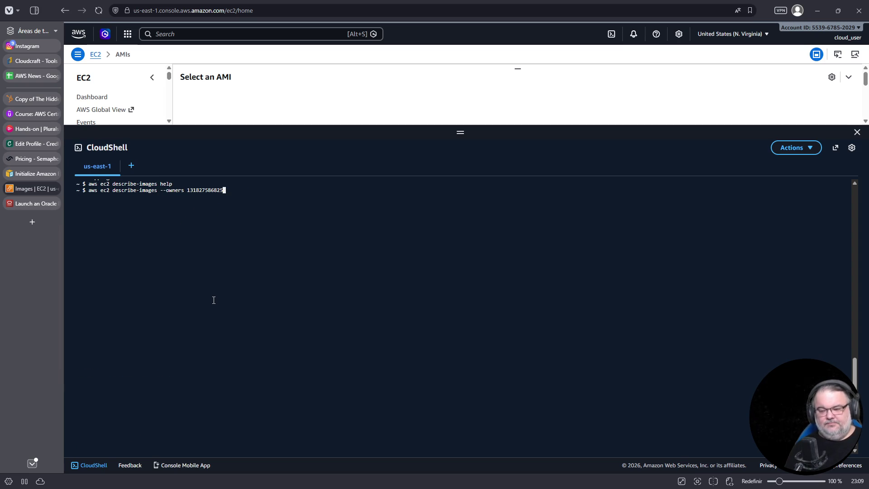
{"action": "key", "text": "Return"}
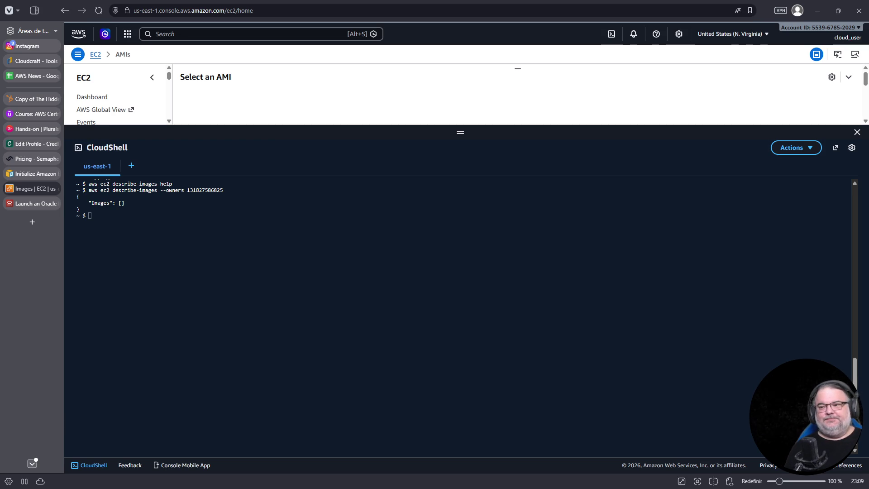
- Bring up the describe-images help page again from the prompt
{"action": "left_click", "coordinate": [186, 214]}
{"action": "key", "text": "Up"}
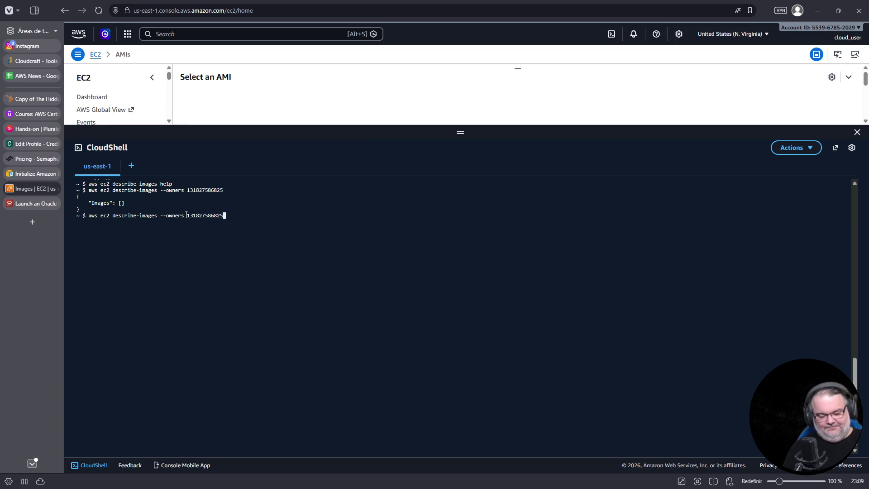
{"action": "type", "text": "--own"}
{"action": "key", "text": "BackSpace"}
{"action": "key", "text": "BackSpace"}
{"action": "key", "text": "BackSpace"}
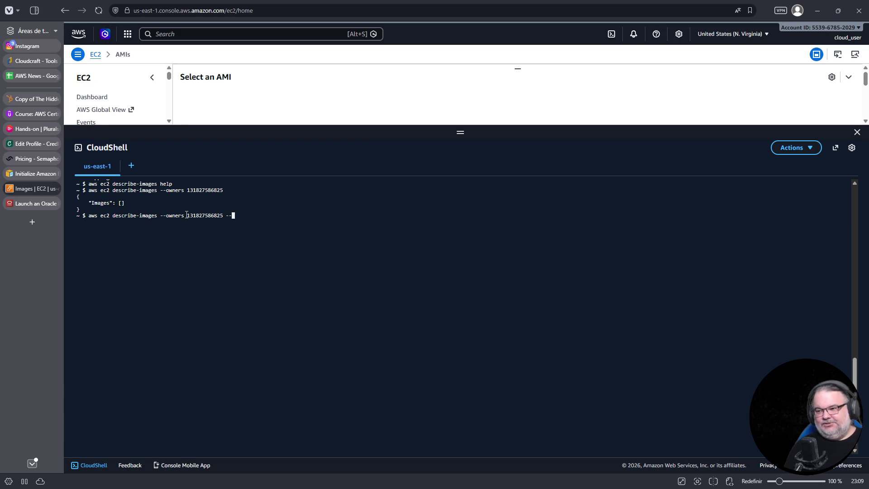
{"action": "key", "text": "BackSpace"}
{"action": "key", "text": "BackSpace"}
{"action": "type", "text": "help"}
{"action": "key", "text": "Return"}
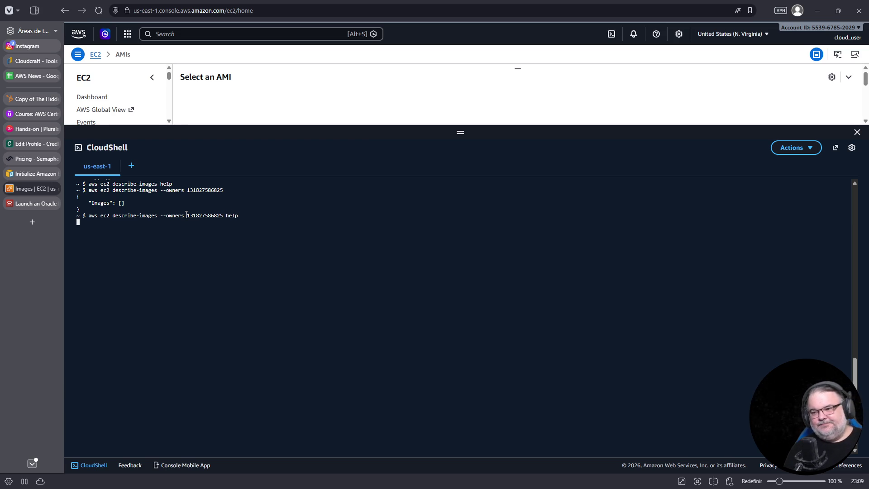
{"action": "type", "text": "aws ec2 descri"}
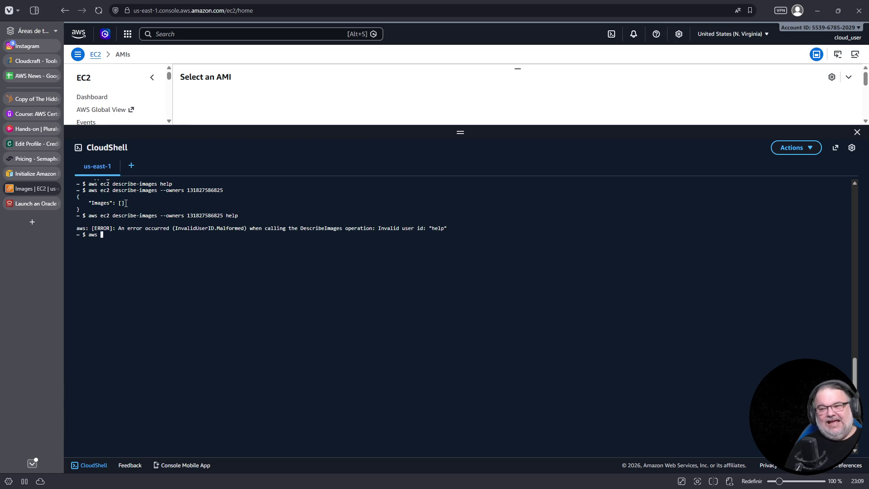
{"action": "type", "text": "be-images "}
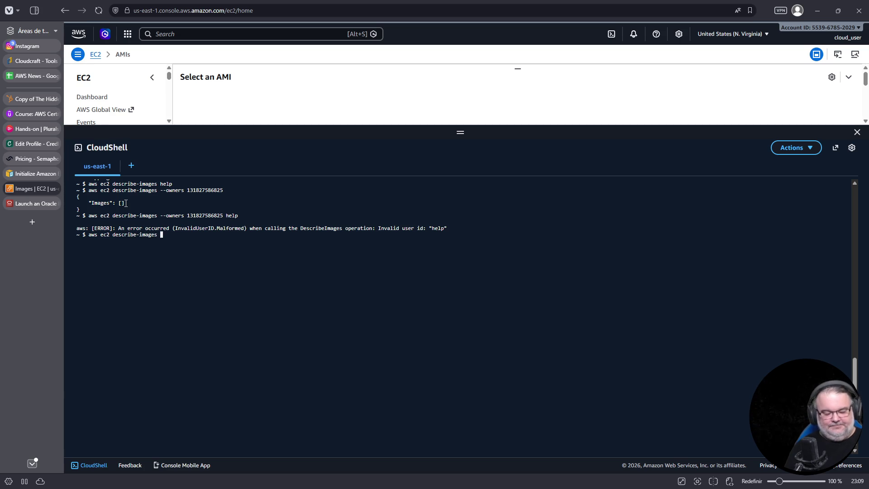
{"action": "type", "text": "help"}
{"action": "key", "text": "Return"}
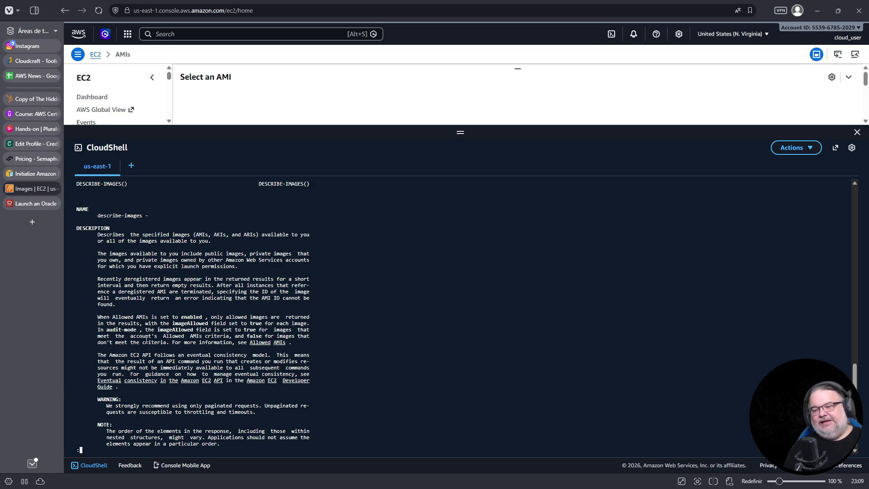
- Copy the --include-deprecated option from the help's SYNOPSIS
{"action": "scroll", "coordinate": [136, 340], "scroll_direction": "down", "scroll_amount": 10}
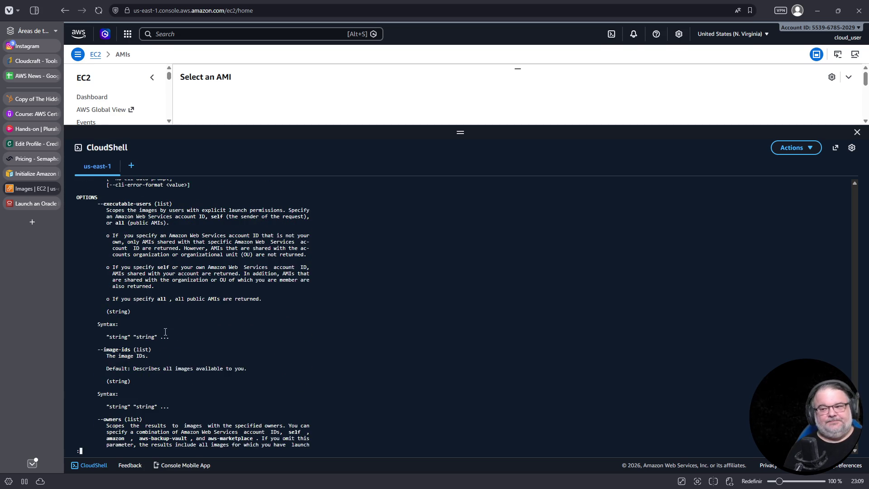
{"action": "scroll", "coordinate": [166, 332], "scroll_direction": "up", "scroll_amount": 10}
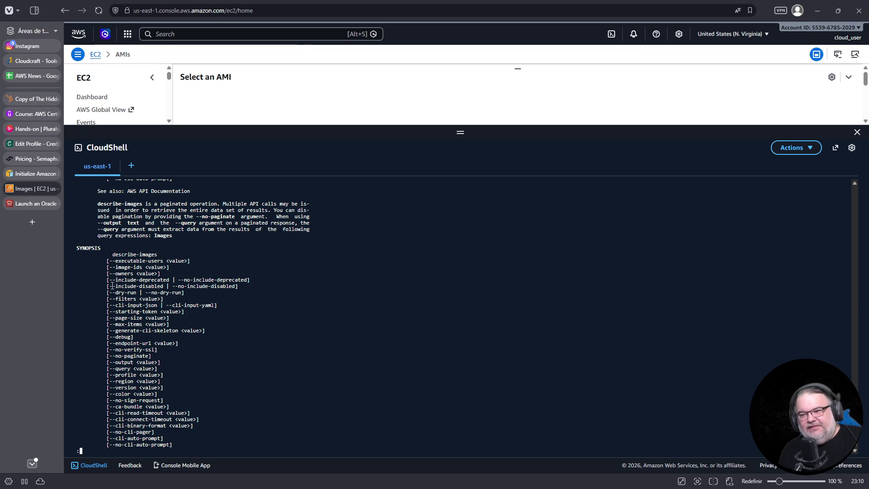
{"action": "left_click_drag", "start_coordinate": [109, 280], "coordinate": [170, 281]}
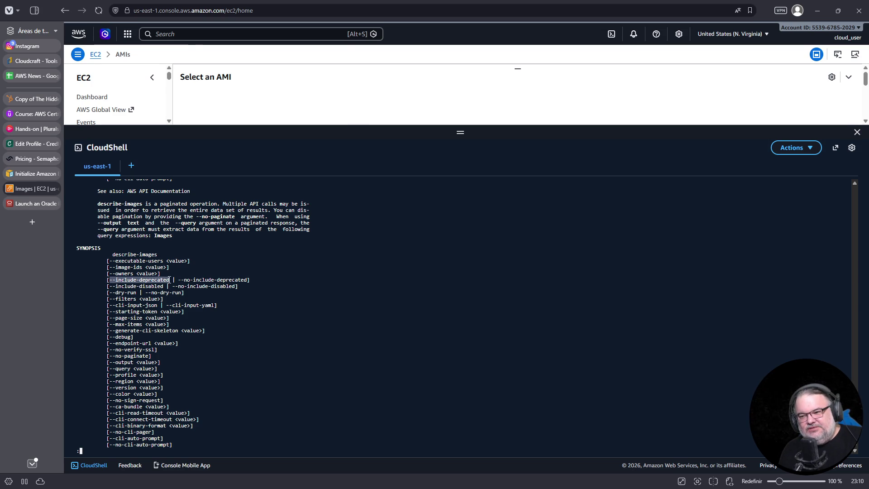
{"action": "right_click", "coordinate": [159, 284]}
{"action": "left_click", "coordinate": [181, 80]}
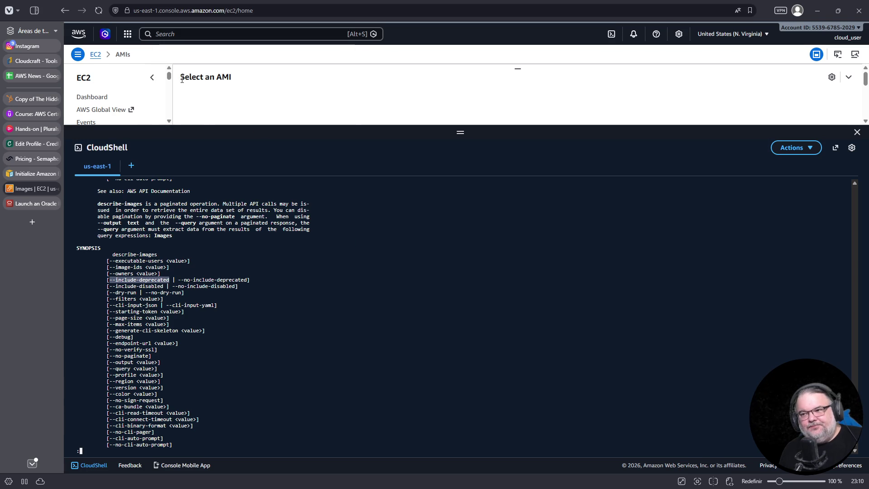
- Leave help, clear the terminal, and recall the describe-images --owners command
{"action": "key", "text": "q"}
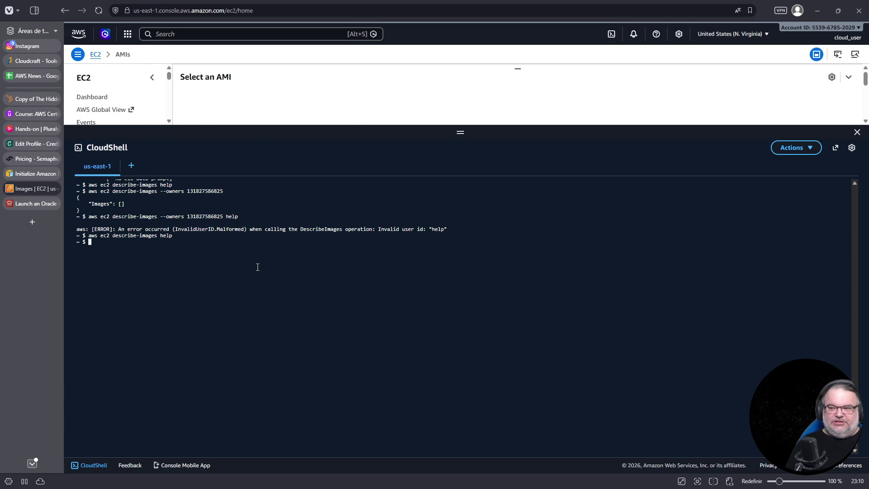
{"action": "key", "text": "ctrl+l"}
{"action": "key", "text": "Up"}
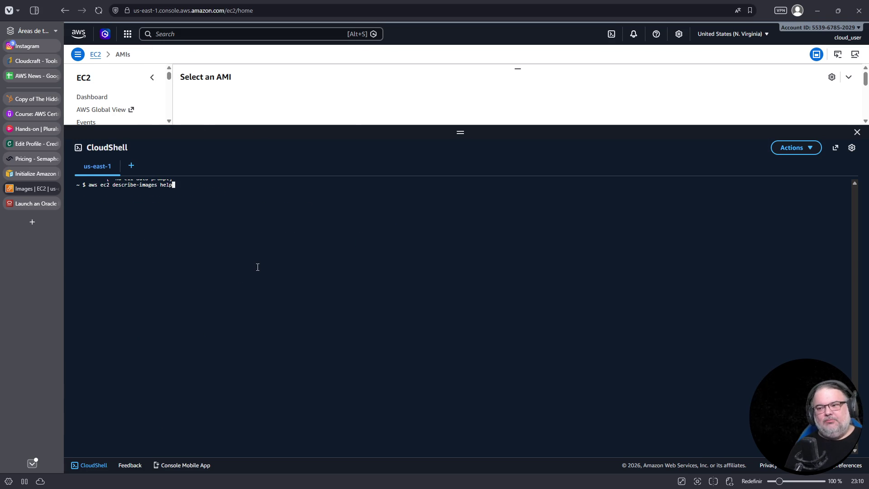
{"action": "key", "text": "Return"}
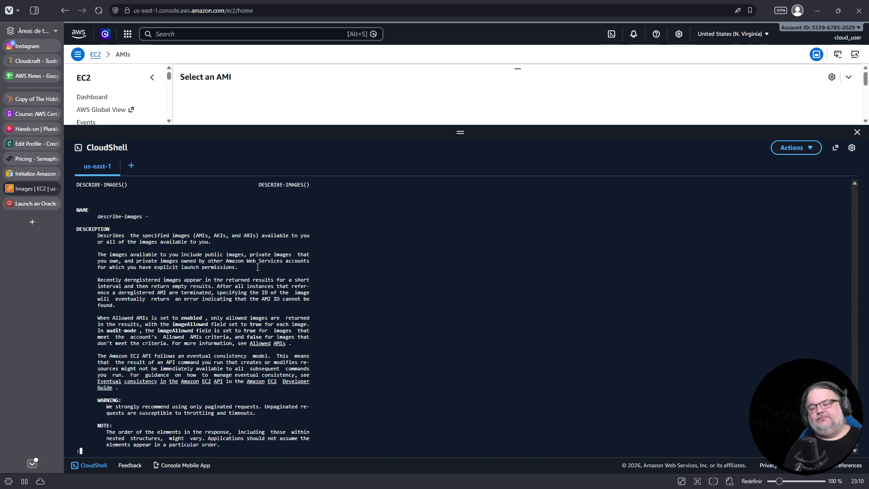
{"action": "key", "text": "q"}
{"action": "key", "text": "Up"}
{"action": "key", "text": "Up"}
{"action": "key", "text": "BackSpace"}
{"action": "key", "text": "BackSpace"}
{"action": "key", "text": "BackSpace"}
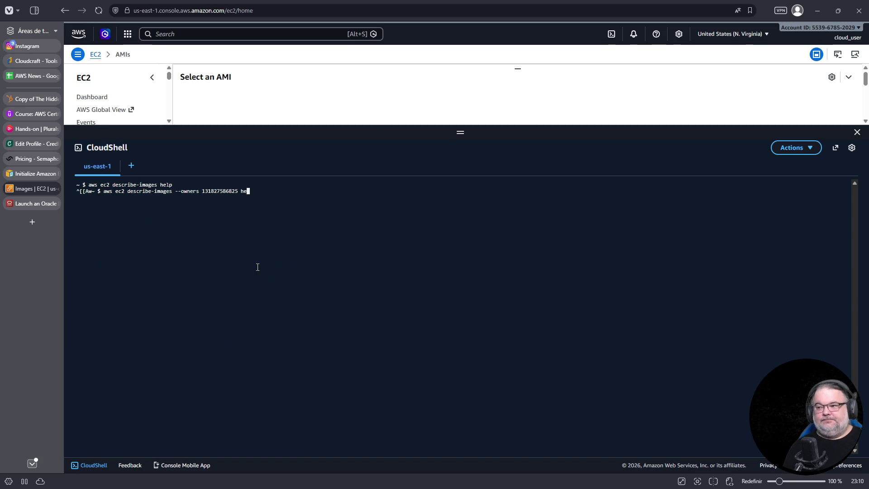
{"action": "key", "text": "ctrl+l"}
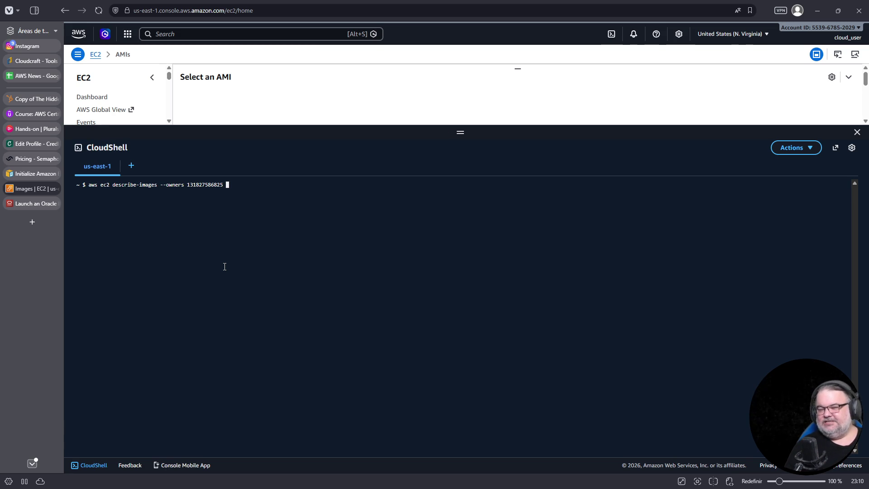
- Rerun the owner lookup with --include-deprecated to list deprecated images too
{"action": "triple_click", "coordinate": [281, 257]}
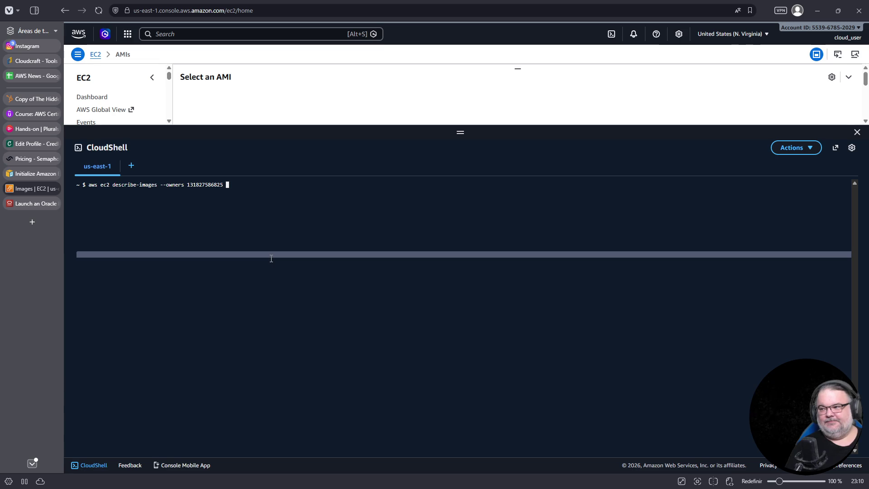
{"action": "key", "text": "ctrl+plus"}
{"action": "key", "text": "ctrl+plus"}
{"action": "key", "text": "ctrl+plus"}
{"action": "key", "text": "ctrl+plus"}
{"action": "key", "text": "ctrl+plus"}
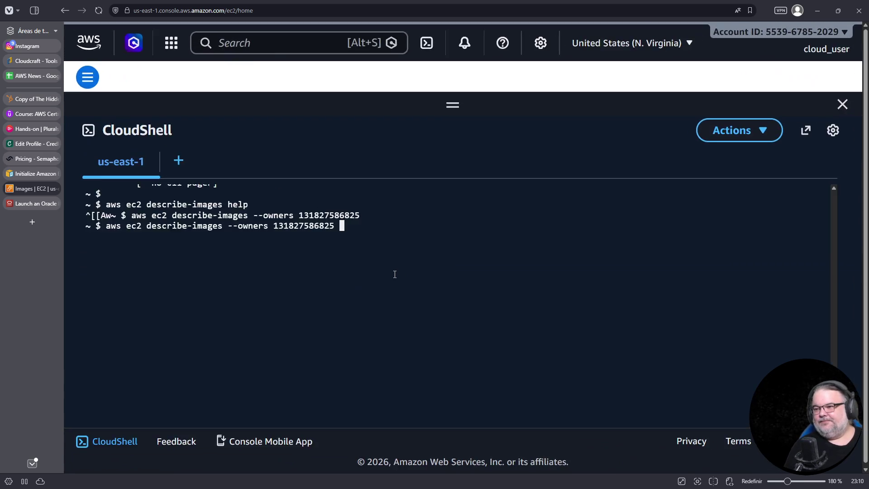
{"action": "type", "text": "--include-deprecated"}
{"action": "key", "text": "Return"}
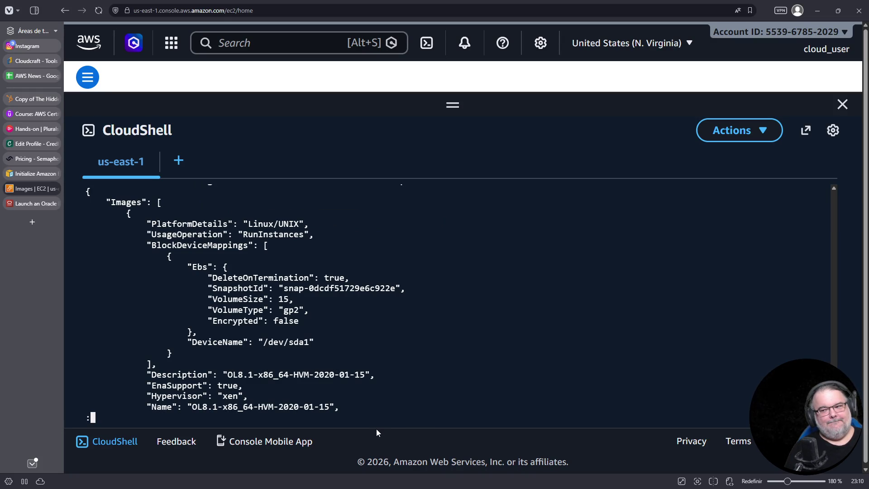
- Pipe the command to jq '.Images[] | "\(.Name):\(.ImageId"' to print Name:ImageId pairs
{"action": "key", "text": "q"}
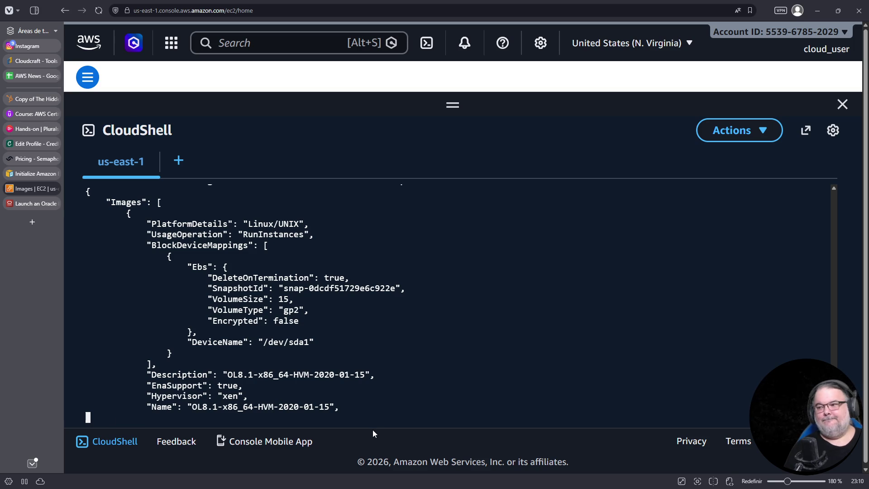
{"action": "key", "text": "Up"}
{"action": "type", "text": "| jq ''"}
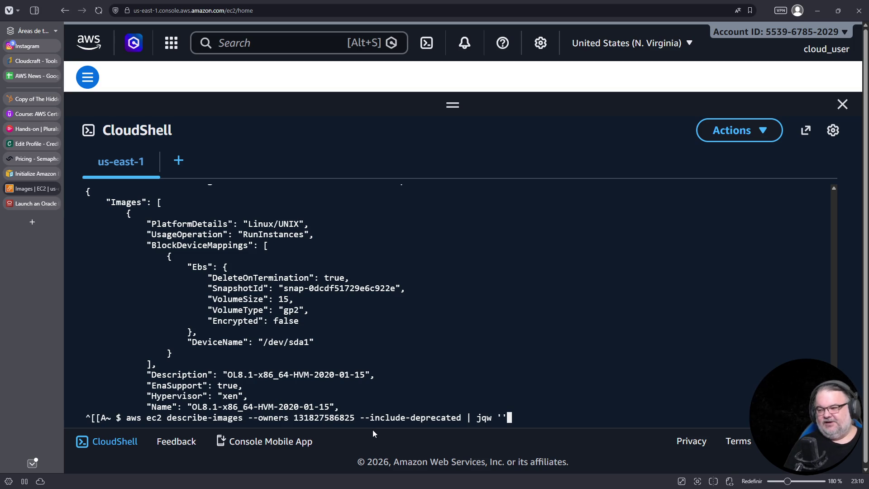
{"action": "key", "text": "Left"}
{"action": "key", "text": "Left"}
{"action": "key", "text": "Left"}
{"action": "key", "text": "Right"}
{"action": "key", "text": "Right"}
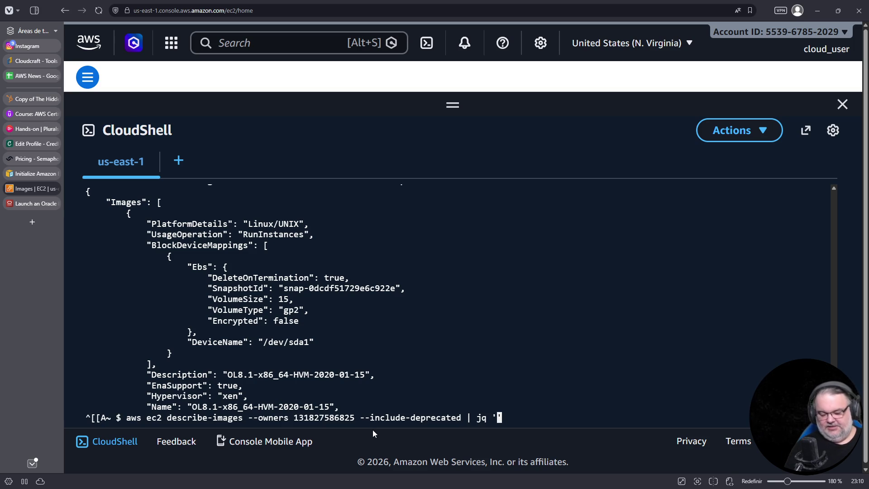
{"action": "type", "text": "."}
{"action": "type", "text": "Images"}
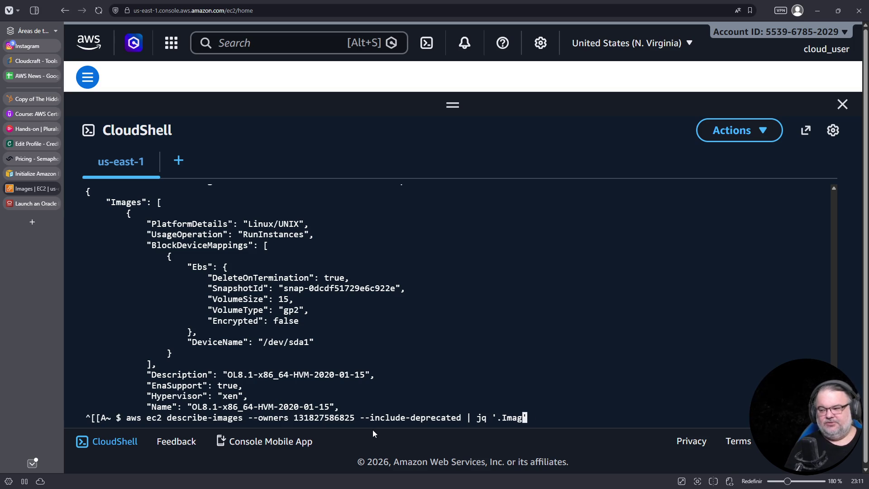
{"action": "type", "text": "[] |  "}
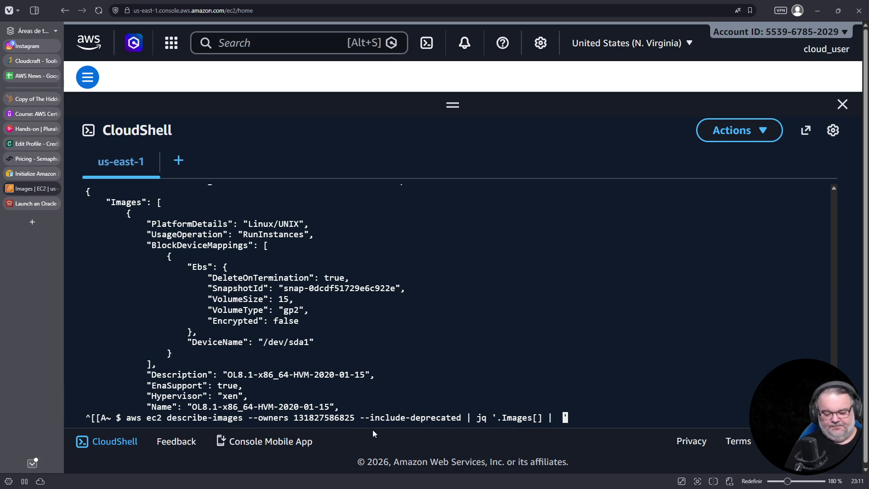
{"action": "type", "text": "\"\\()\""}
{"action": "key", "text": "Left"}
{"action": "type", "text": "\\()"}
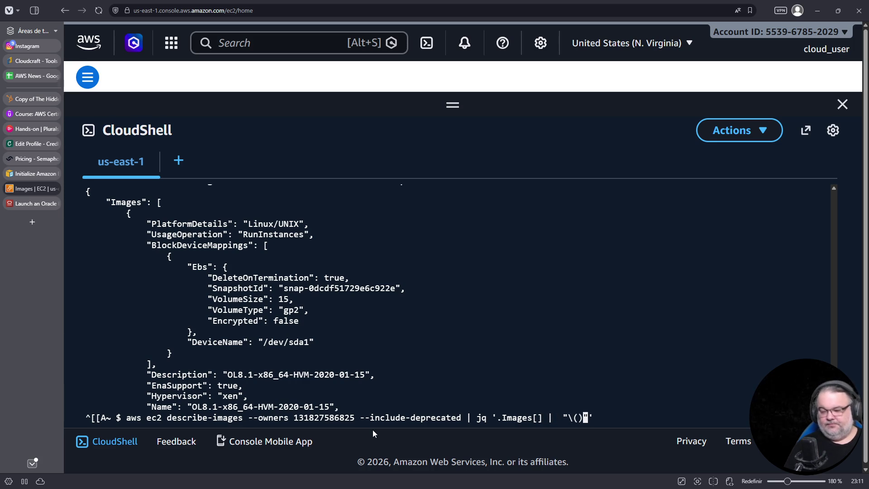
{"action": "key", "text": "Left"}
{"action": "type", "text": ".Name"}
{"action": "key", "text": "Right"}
{"action": "key", "text": "Right"}
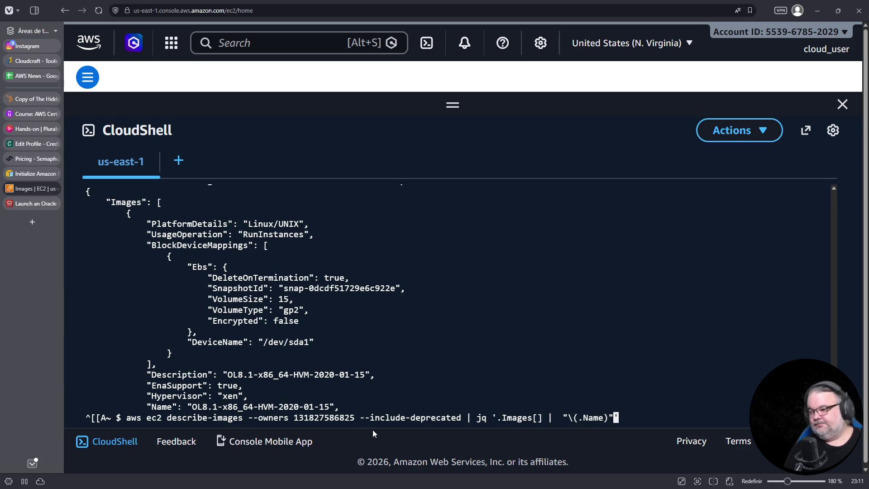
{"action": "key", "text": "Left"}
{"action": "type", "text": ":"}
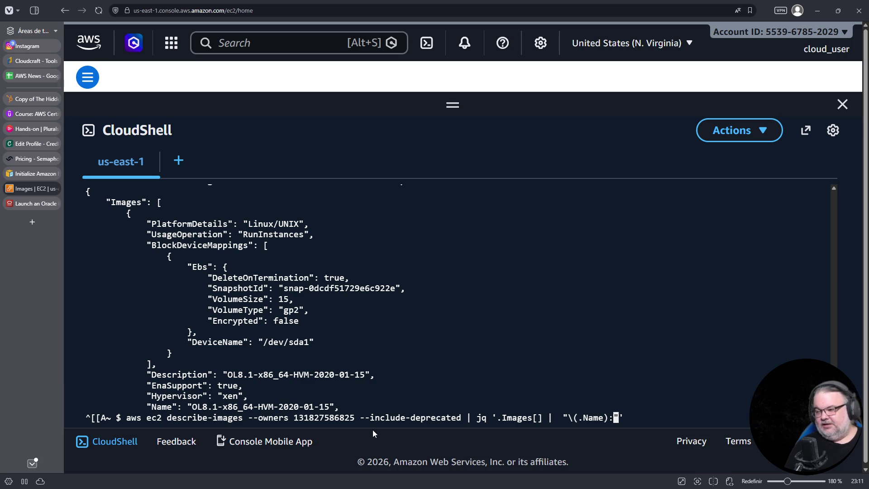
{"action": "type", "text": "\\("}
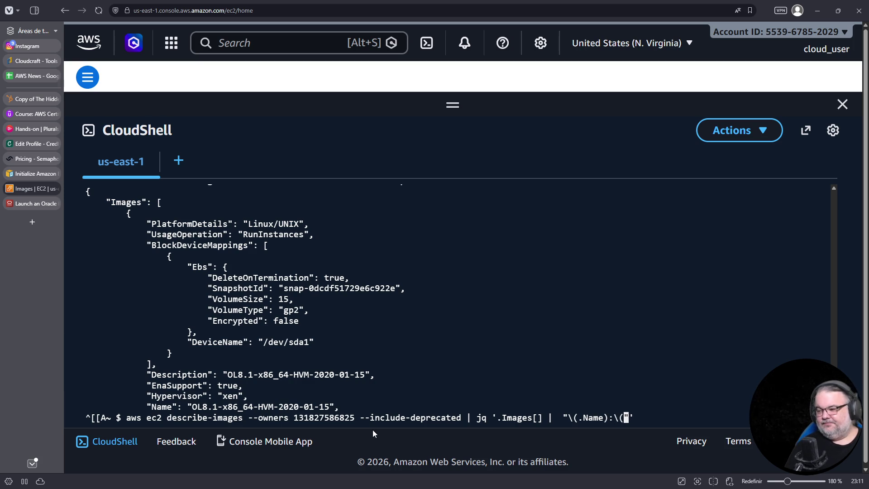
{"action": "type", "text": "."}
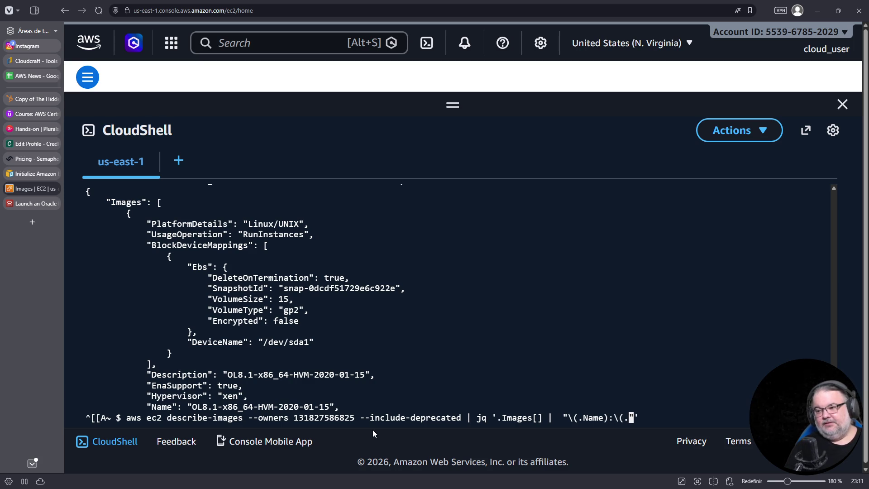
{"action": "type", "text": "ImageId"}
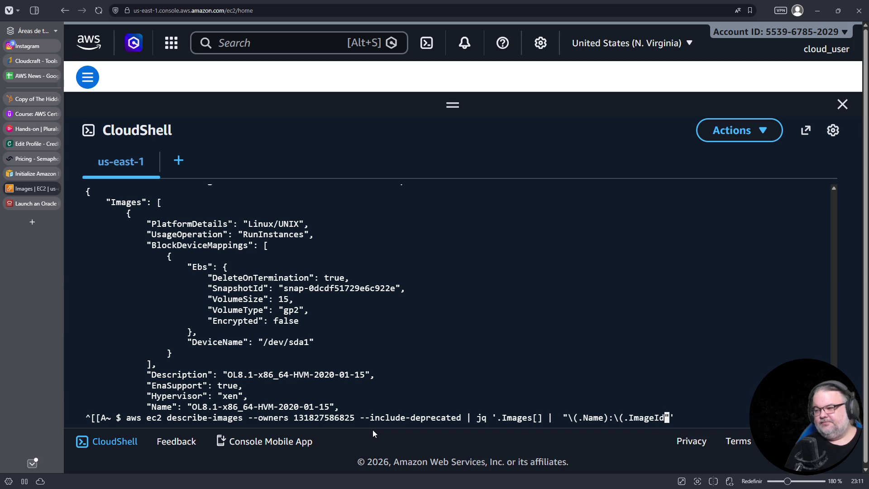
- Run the jq-filtered command, which fails to compile, then cancel and recall it
{"action": "key", "text": "End"}
{"action": "key", "text": "Up"}
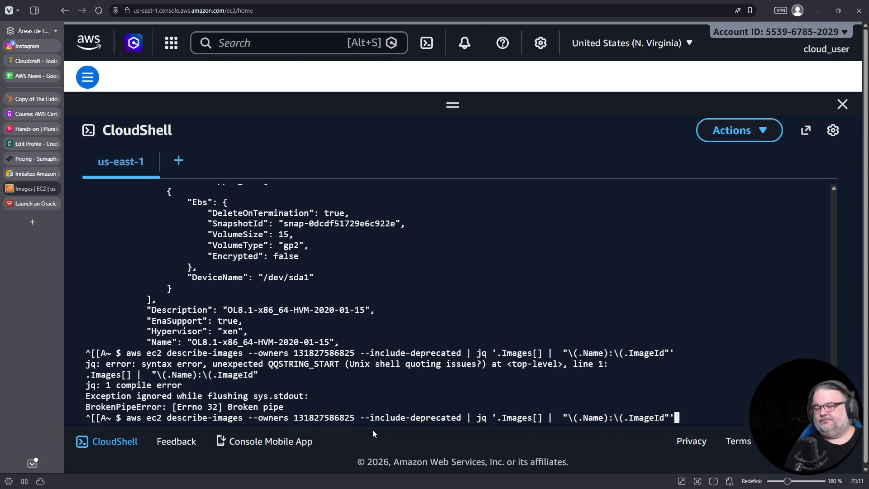
{"action": "key", "text": "Home"}
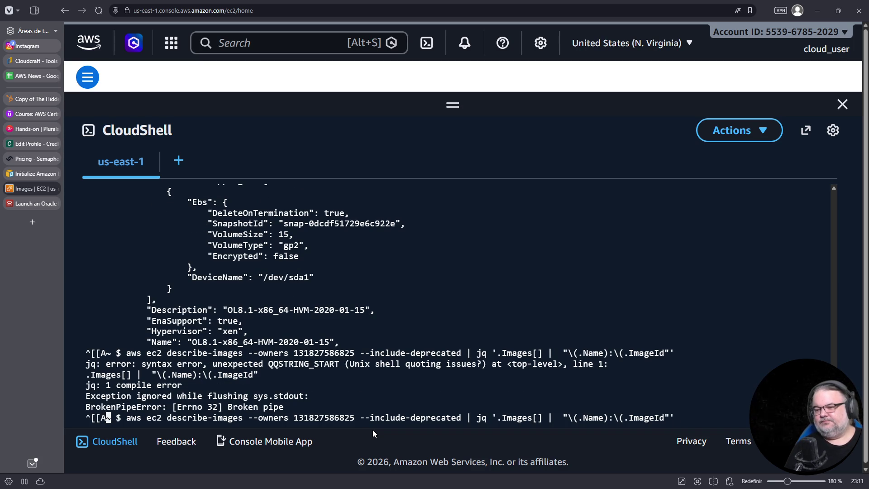
{"action": "key", "text": "Return"}
{"action": "key", "text": "ctrl+c"}
{"action": "key", "text": "ctrl+c"}
{"action": "key", "text": "ctrl+c"}
{"action": "key", "text": "ctrl+c"}
{"action": "key", "text": "Up"}
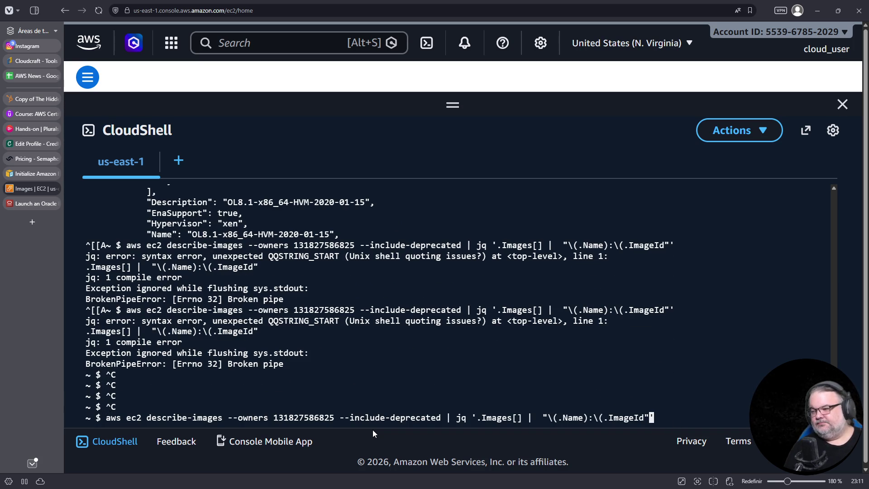
{"action": "key", "text": "Left"}
{"action": "key", "text": "Left"}
{"action": "key", "text": "Left"}
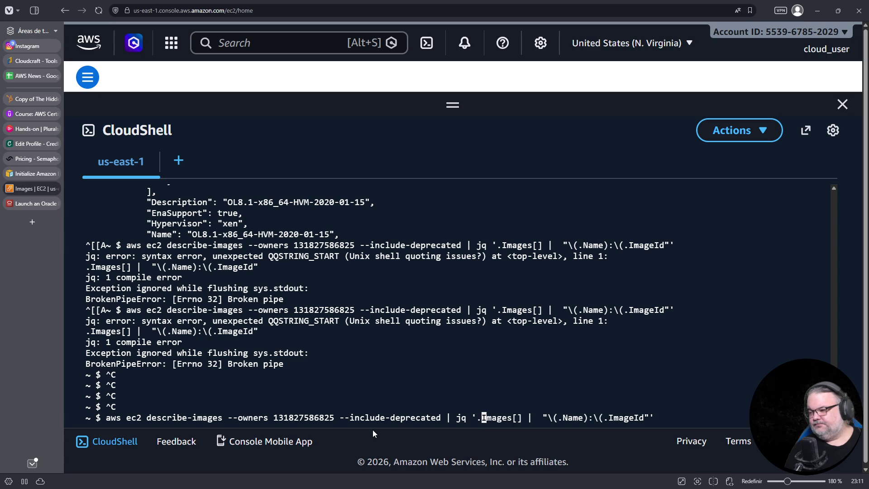
- Close the ImageId interpolation with ')' and rerun the jq listing
{"action": "key", "text": "End"}
{"action": "key", "text": "Left"}
{"action": "key", "text": "Left"}
{"action": "type", "text": ")"}
{"action": "key", "text": "Return"}
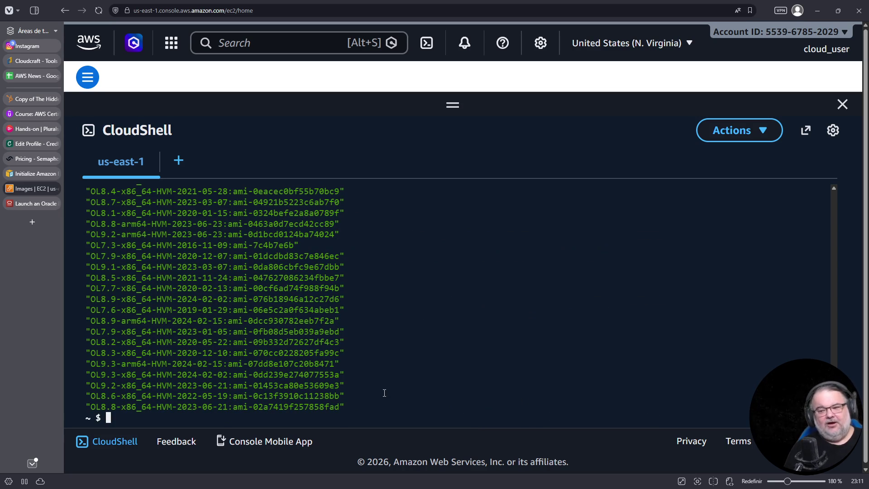
- Add jq -r and append '| sort' for sorted, unquoted Name:ImageId lines
{"action": "key", "text": "Up"}
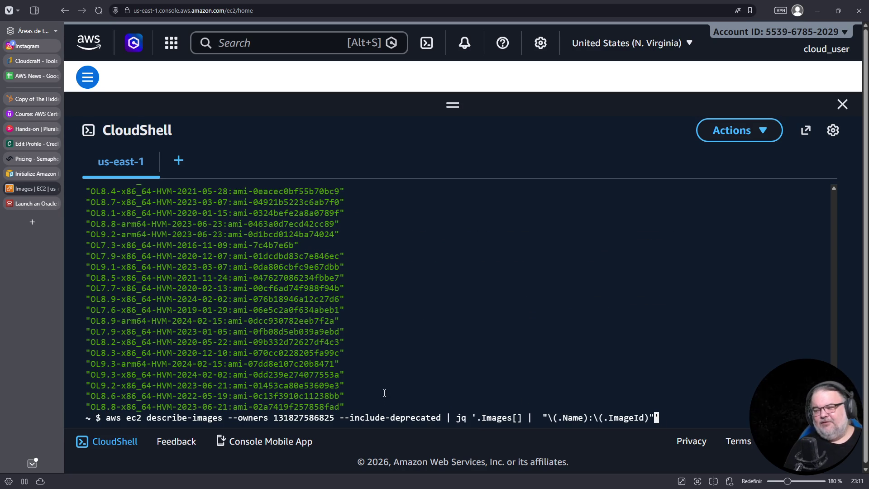
{"action": "key", "text": "Left"}
{"action": "key", "text": "Left"}
{"action": "key", "text": "Left"}
{"action": "key", "text": "Left"}
{"action": "key", "text": "Left"}
{"action": "key", "text": "Left"}
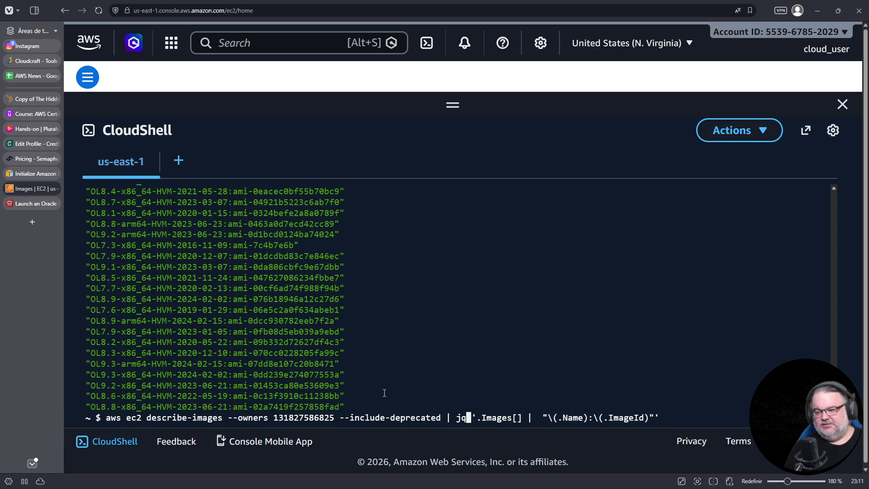
{"action": "type", "text": "-r"}
{"action": "key", "text": "End"}
{"action": "type", "text": "| sort"}
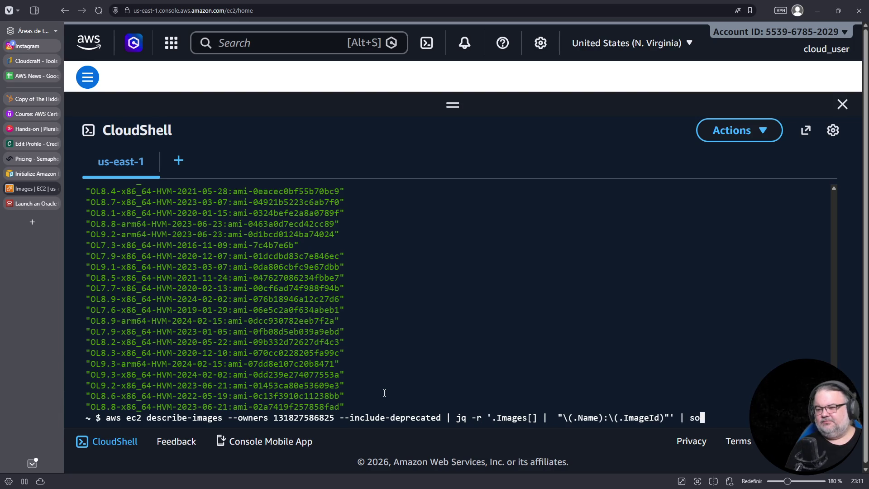
{"action": "key", "text": "Return"}
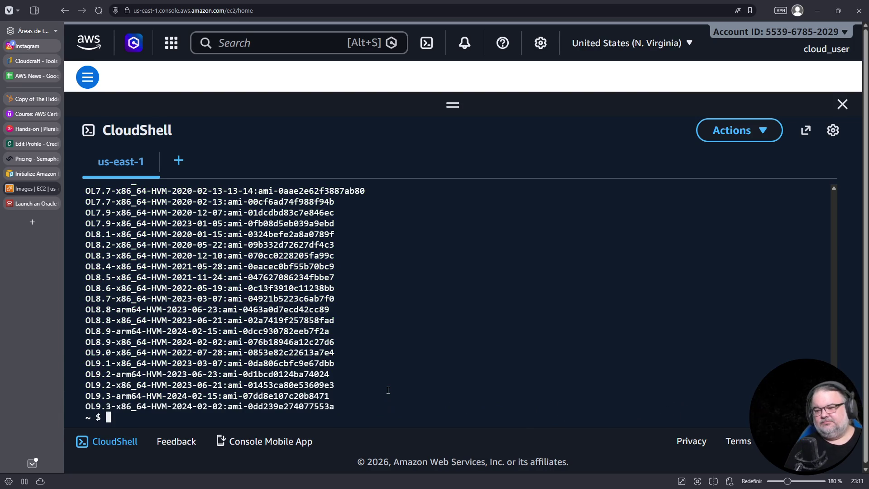
- Highlight the OL9.3, OL8.9 and OL7.9 entries in the sorted output
{"action": "mouse_move", "coordinate": [87, 407]}
{"action": "left_mouse_down"}
{"action": "mouse_move", "coordinate": [110, 351]}
{"action": "mouse_move", "coordinate": [113, 409]}
{"action": "left_mouse_up"}
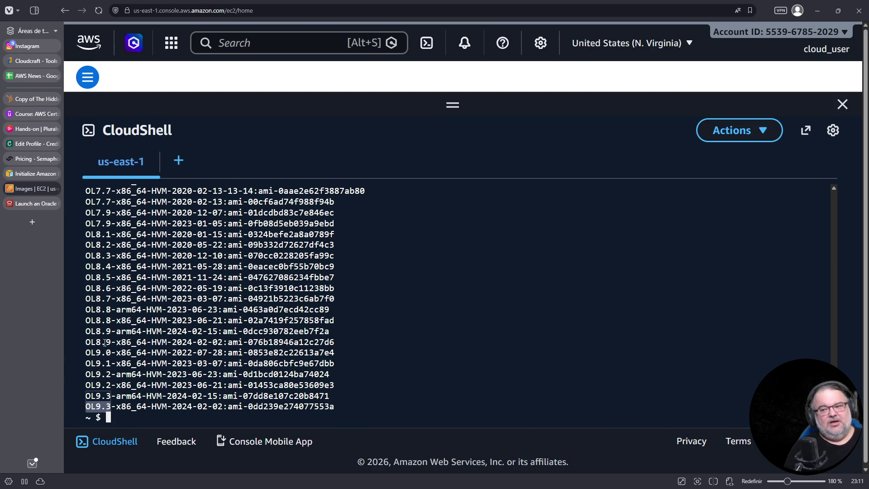
{"action": "mouse_move", "coordinate": [86, 345]}
{"action": "left_mouse_down"}
{"action": "mouse_move", "coordinate": [106, 236]}
{"action": "mouse_move", "coordinate": [111, 333]}
{"action": "left_mouse_up"}
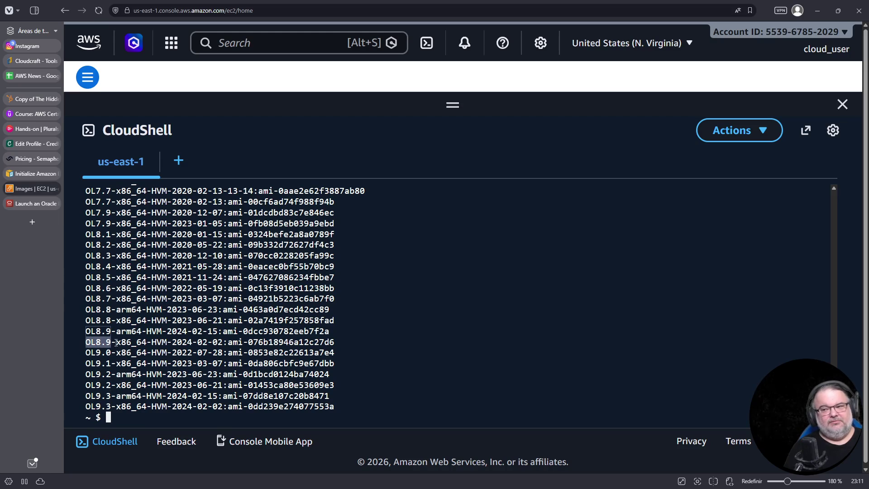
{"action": "mouse_move", "coordinate": [86, 226]}
{"action": "left_mouse_down"}
{"action": "mouse_move", "coordinate": [90, 208]}
{"action": "mouse_move", "coordinate": [110, 232]}
{"action": "left_mouse_up"}
- Search 'oracle linux eol' and review endoflife.date's Oracle Linux support table, then start a fresh tab
{"action": "left_click", "coordinate": [32, 223]}
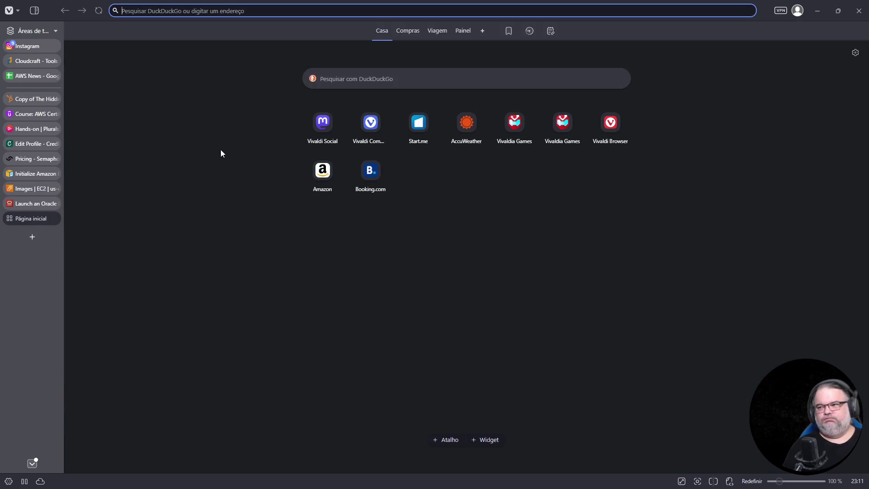
{"action": "left_click", "coordinate": [277, 9]}
{"action": "type", "text": "oracle linux eol"}
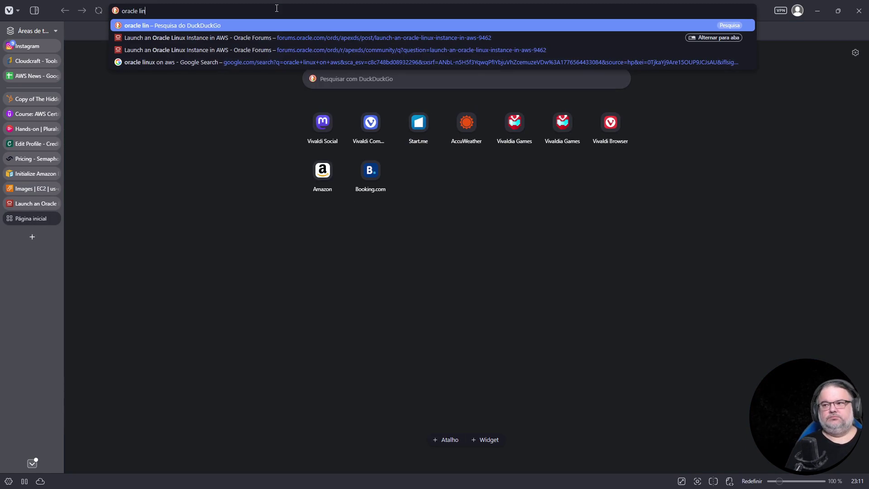
{"action": "key", "text": "Return"}
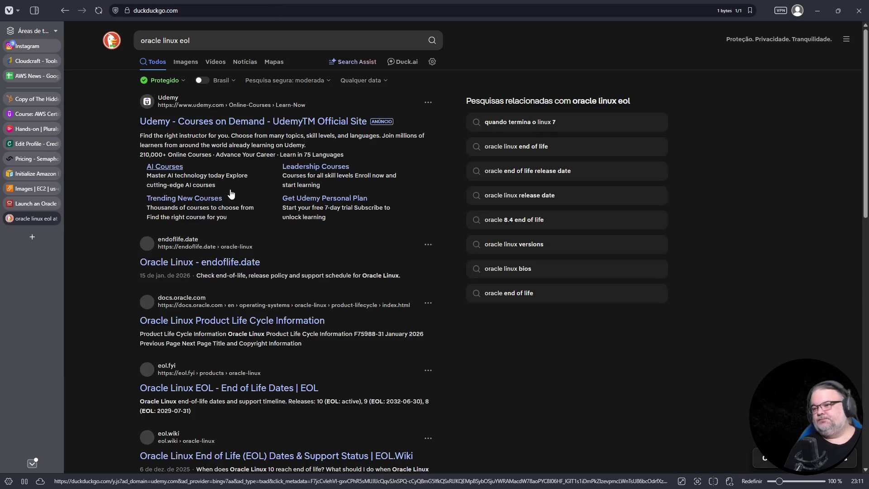
{"action": "left_click", "coordinate": [190, 265]}
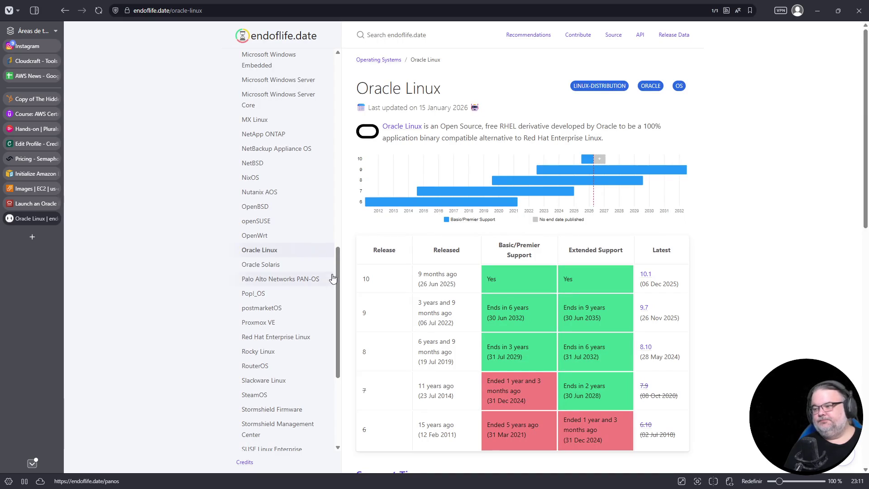
{"action": "scroll", "coordinate": [446, 263], "scroll_direction": "down", "scroll_amount": 3}
{"action": "scroll", "coordinate": [493, 265], "scroll_direction": "up", "scroll_amount": 1}
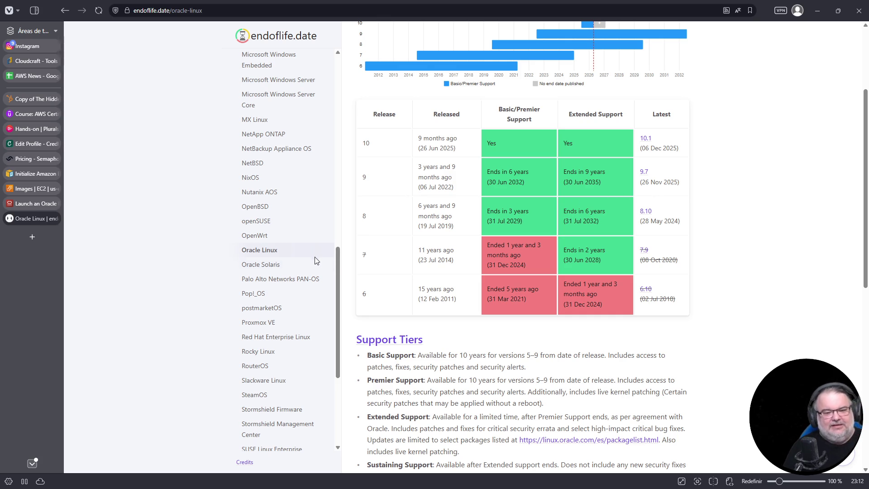
{"action": "left_click", "coordinate": [36, 235]}
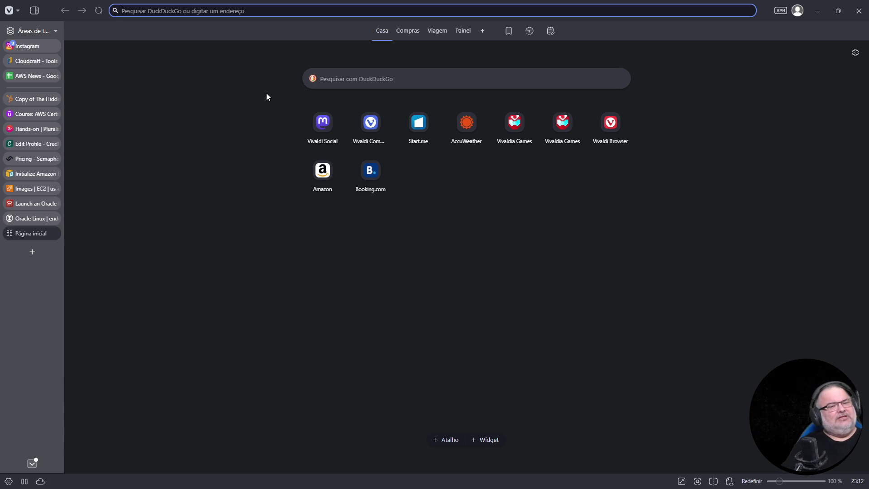
- Search DuckDuckGo for 'tuvalu' and open the Portuguese Wikipedia article
{"action": "left_click", "coordinate": [370, 76]}
{"action": "type", "text": "tuvalu"}
{"action": "key", "text": "Return"}
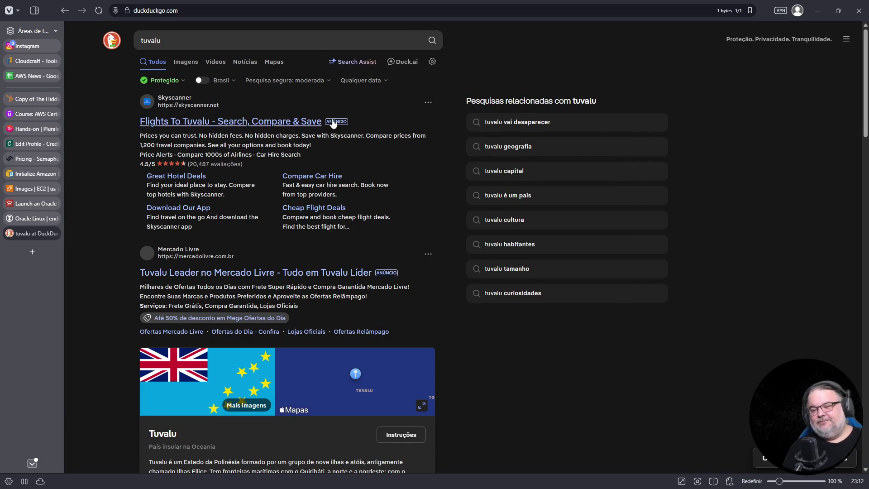
{"action": "scroll", "coordinate": [290, 204], "scroll_direction": "down", "scroll_amount": 5}
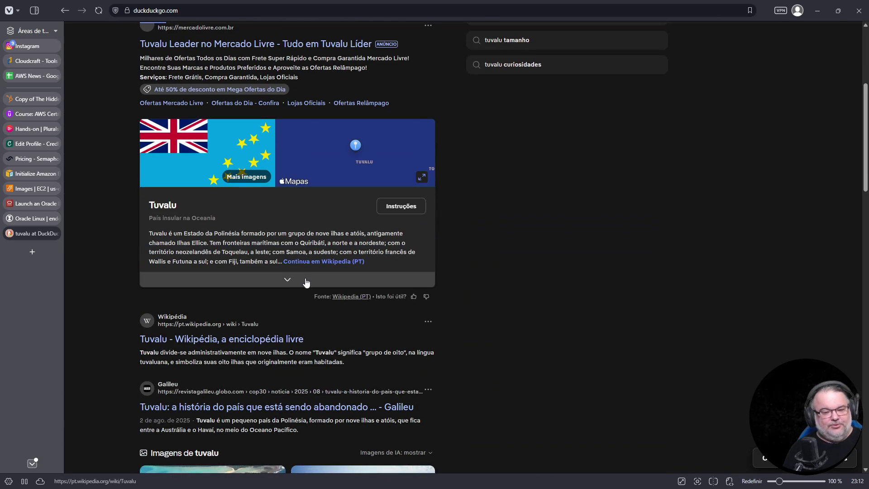
{"action": "left_click", "coordinate": [260, 343]}
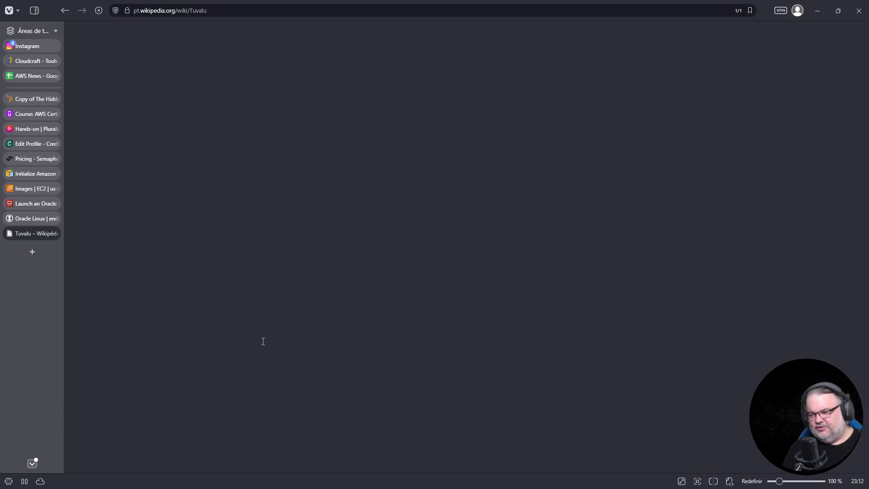
{"action": "scroll", "coordinate": [645, 291], "scroll_direction": "down", "scroll_amount": 4}
{"action": "scroll", "coordinate": [644, 290], "scroll_direction": "up", "scroll_amount": 3, "text": "ctrl"}
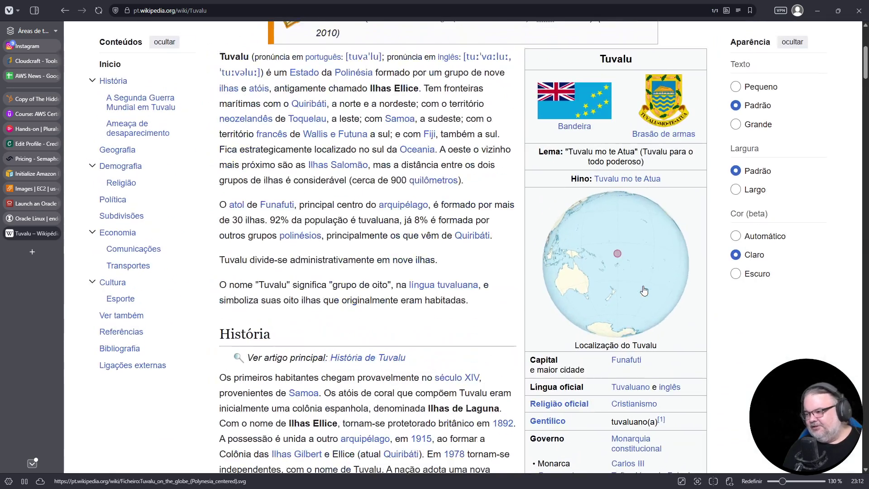
{"action": "scroll", "coordinate": [645, 290], "scroll_direction": "down", "scroll_amount": 3}
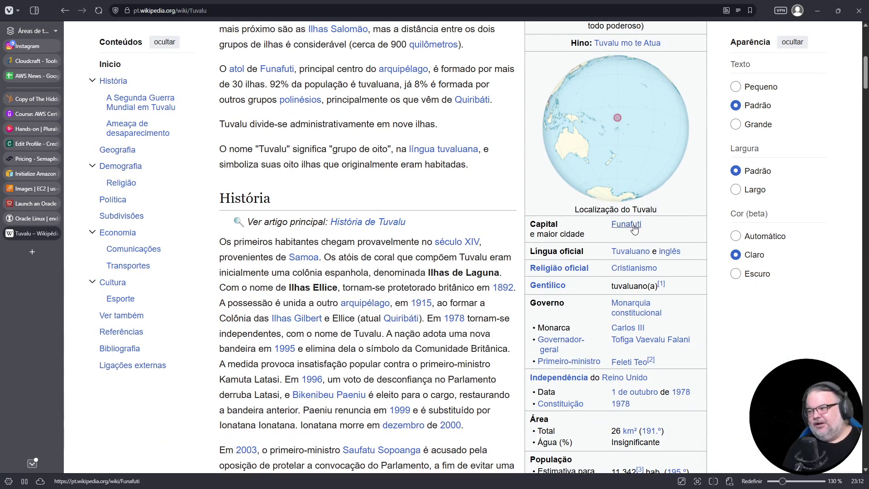
- Search the Portuguese article for 'fongafale', which finds no matches
{"action": "key", "text": "ctrl+f"}
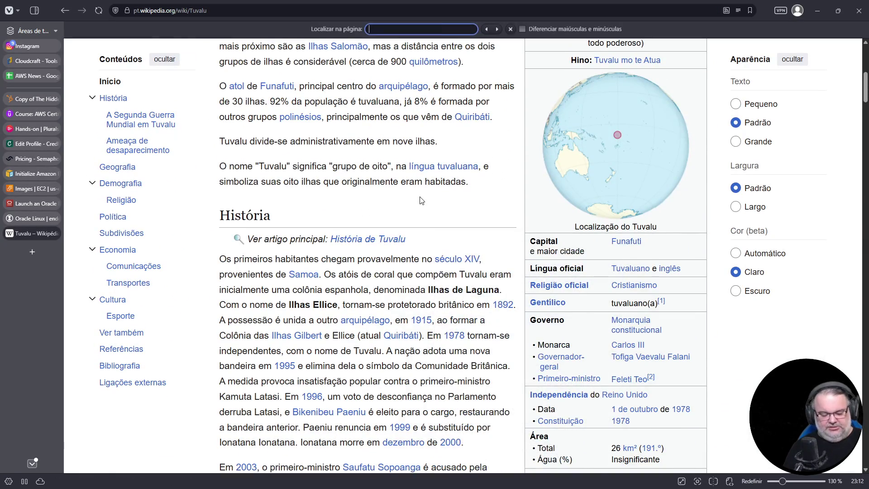
{"action": "type", "text": "fongafaloe"}
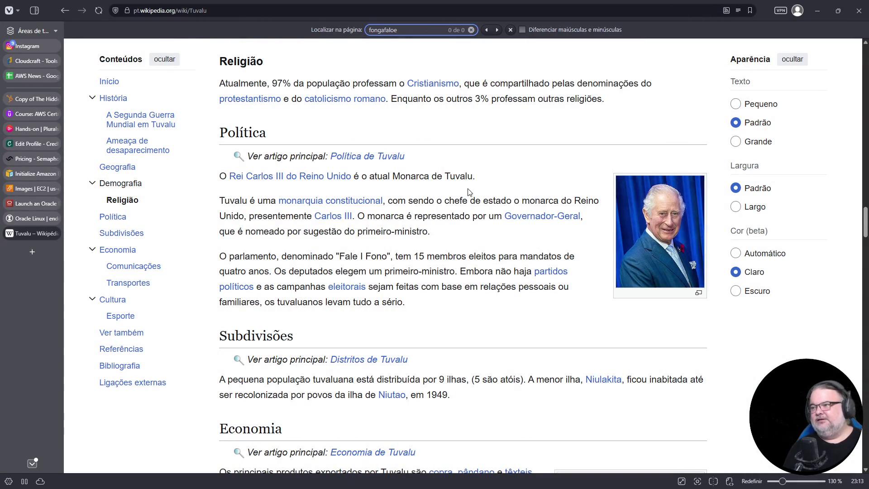
{"action": "key", "text": "BackSpace"}
{"action": "key", "text": "BackSpace"}
{"action": "key", "text": "BackSpace"}
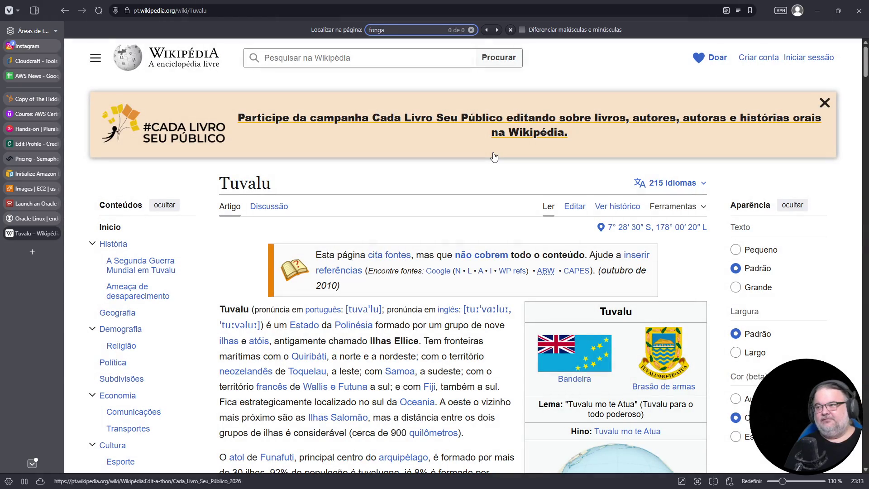
{"action": "type", "text": "fale"}
{"action": "key", "text": "Return"}
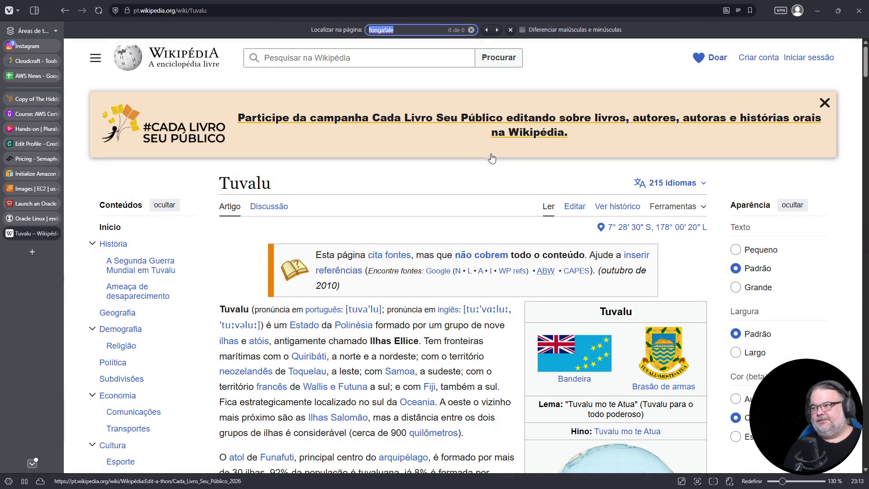
{"action": "scroll", "coordinate": [453, 298], "scroll_direction": "down", "scroll_amount": 10}
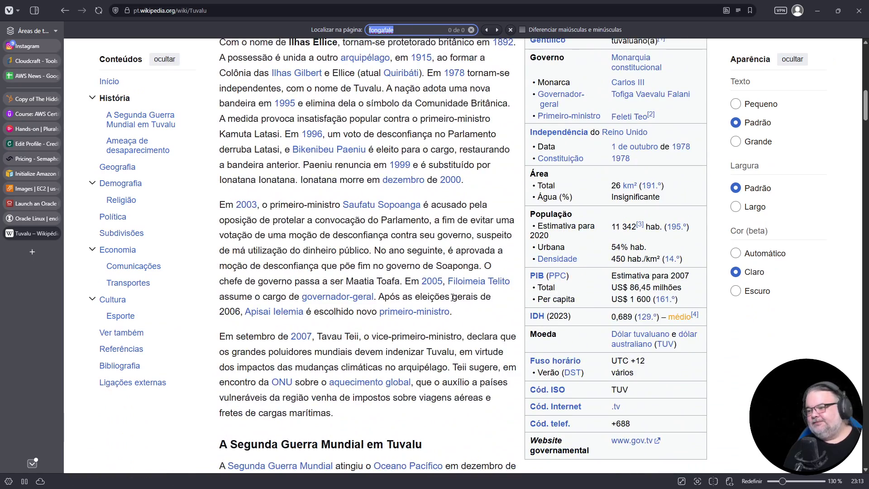
{"action": "scroll", "coordinate": [453, 297], "scroll_direction": "up", "scroll_amount": 15}
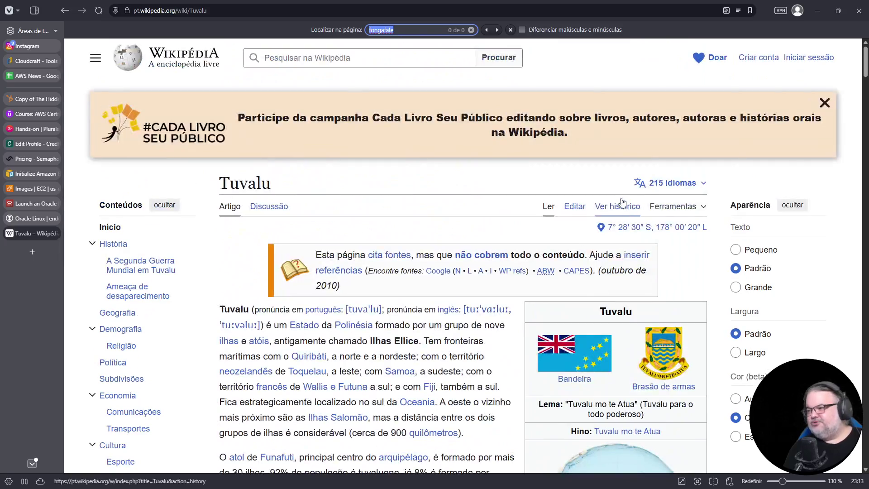
{"action": "left_click", "coordinate": [670, 183]}
- Switch to the English Tuvalu article and find 'fongafale' in its Second World War section
{"action": "left_click", "coordinate": [254, 316]}
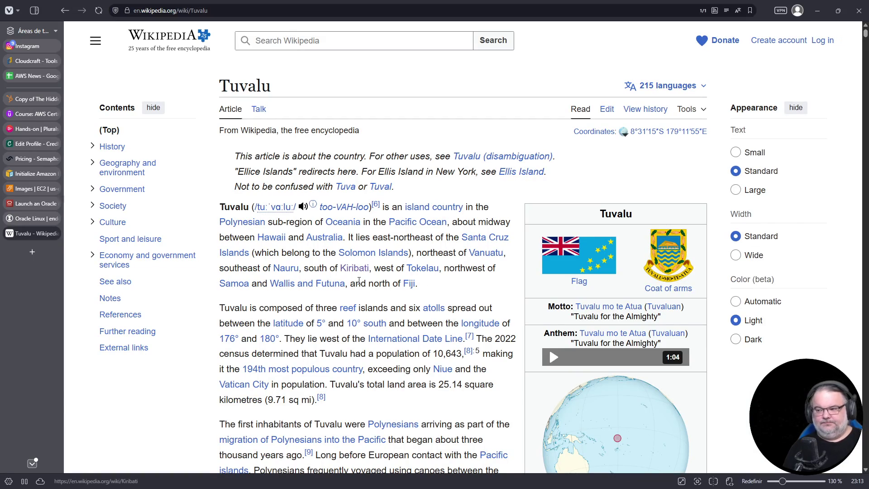
{"action": "key", "text": "ctrl+f"}
{"action": "type", "text": "fongafale"}
{"action": "mouse_move", "coordinate": [385, 302]}
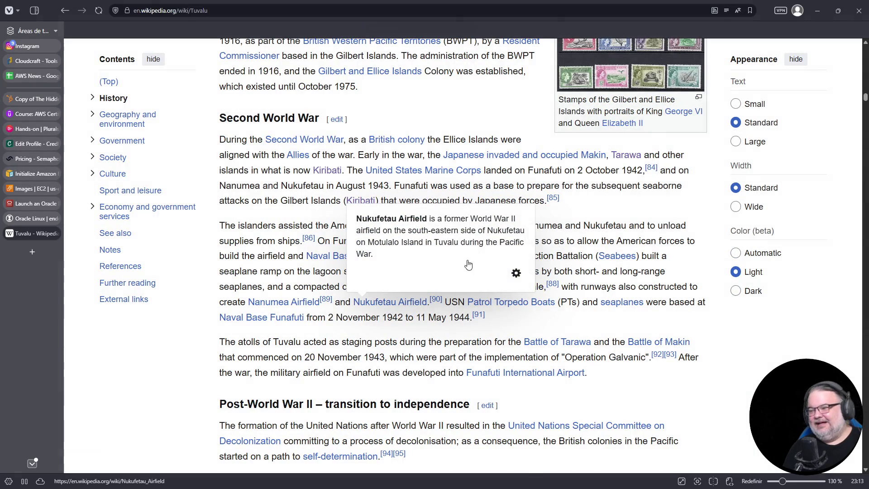
{"action": "key", "text": "Escape"}
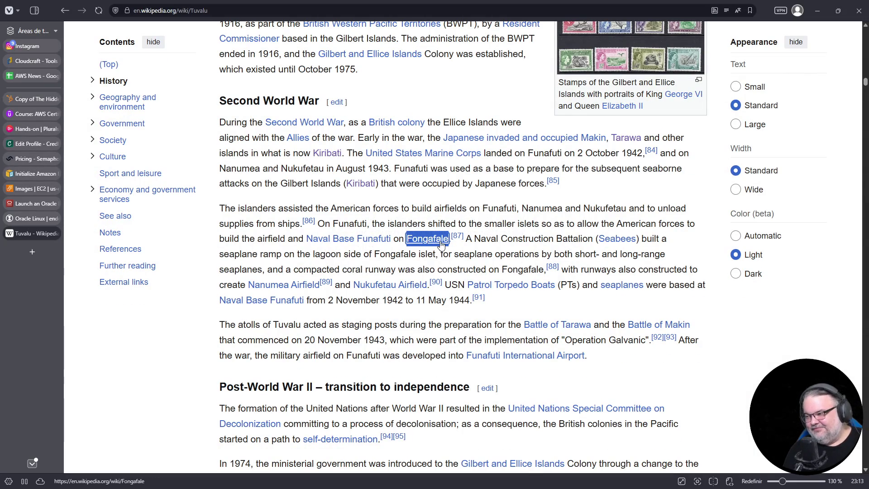
{"action": "mouse_move", "coordinate": [437, 243]}
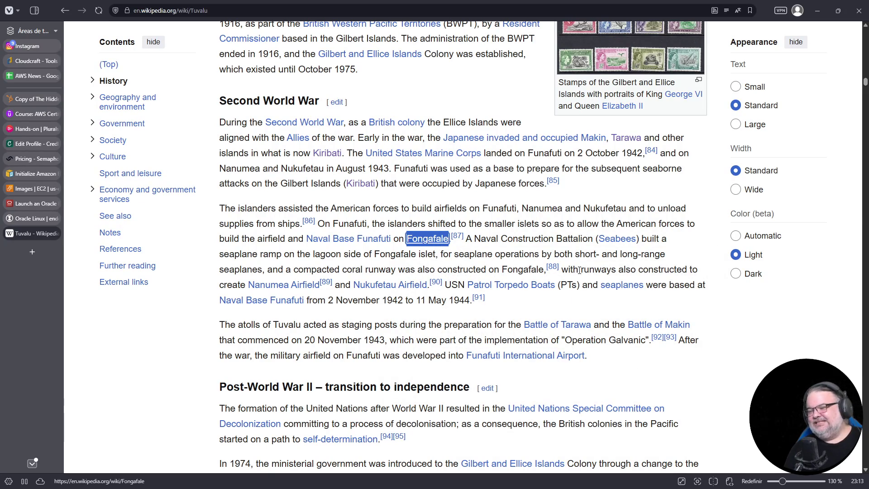
{"action": "scroll", "coordinate": [560, 274], "scroll_direction": "up", "scroll_amount": 5}
{"action": "scroll", "coordinate": [581, 271], "scroll_direction": "up", "scroll_amount": 18}
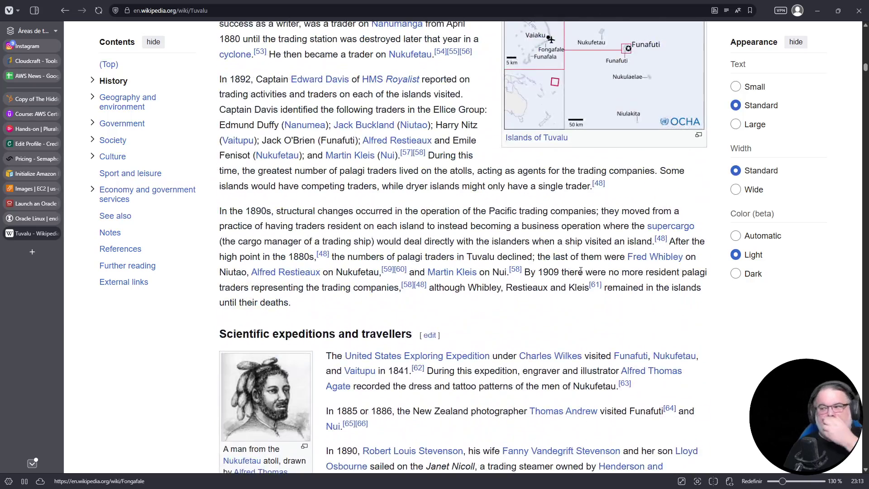
{"action": "scroll", "coordinate": [581, 270], "scroll_direction": "up", "scroll_amount": 1}
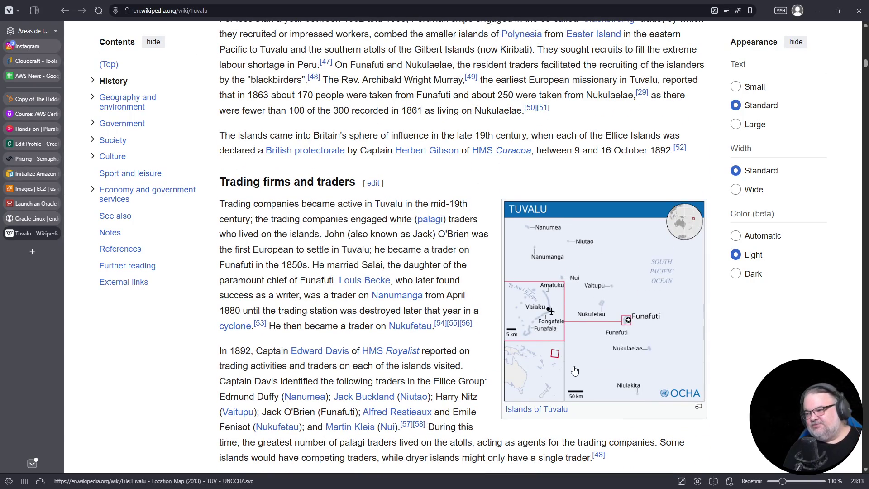
{"action": "left_click", "coordinate": [329, 12]}
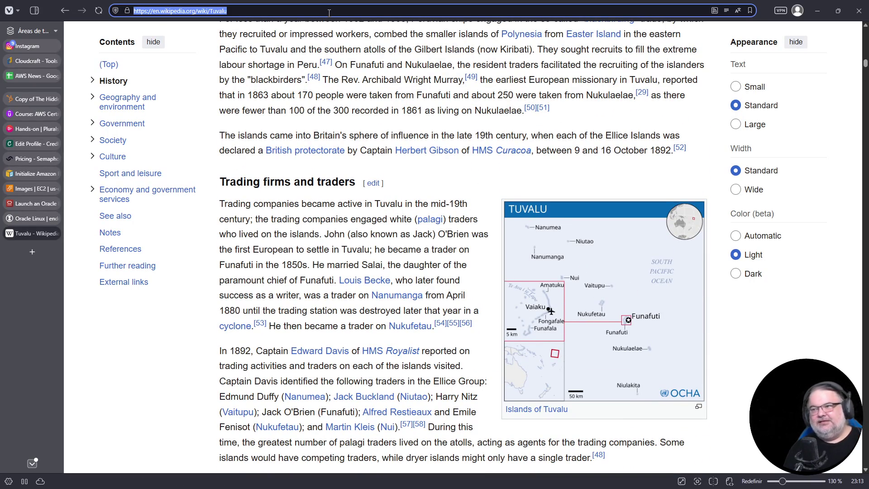
{"action": "type", "text": "www.google.com"}
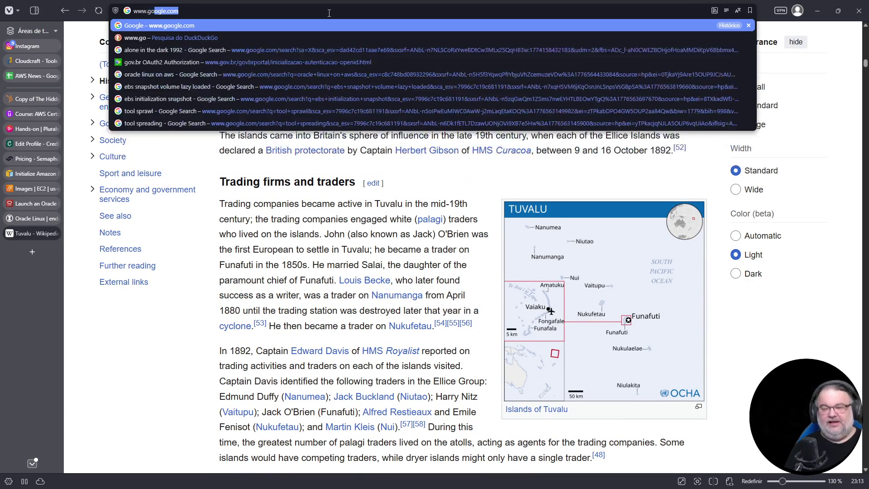
{"action": "key", "text": "Return"}
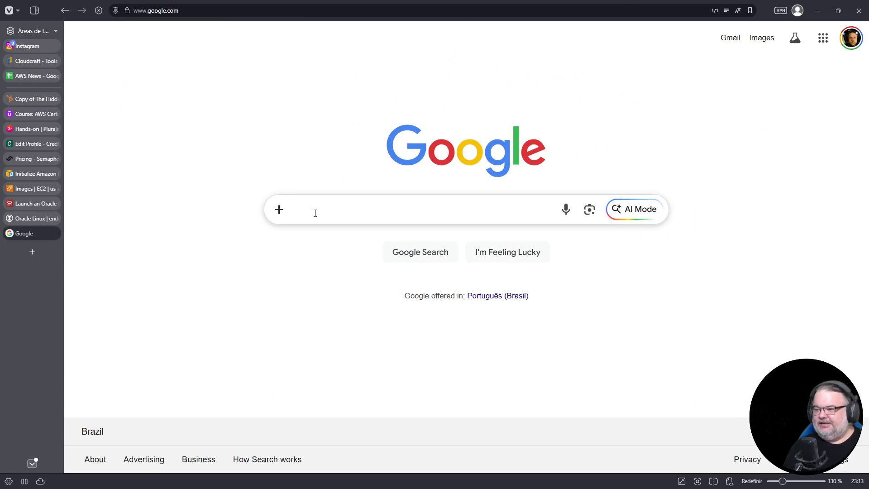
{"action": "type", "text": "tuvalu"}
{"action": "key", "text": "Return"}
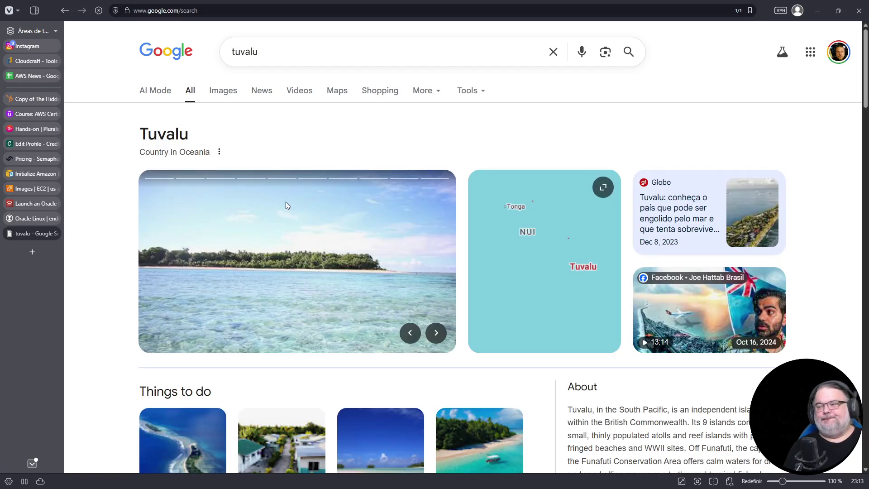
- In image results, preview the UOL aerial photo, then the Let's Roam Fongafale picture
{"action": "left_click", "coordinate": [231, 94]}
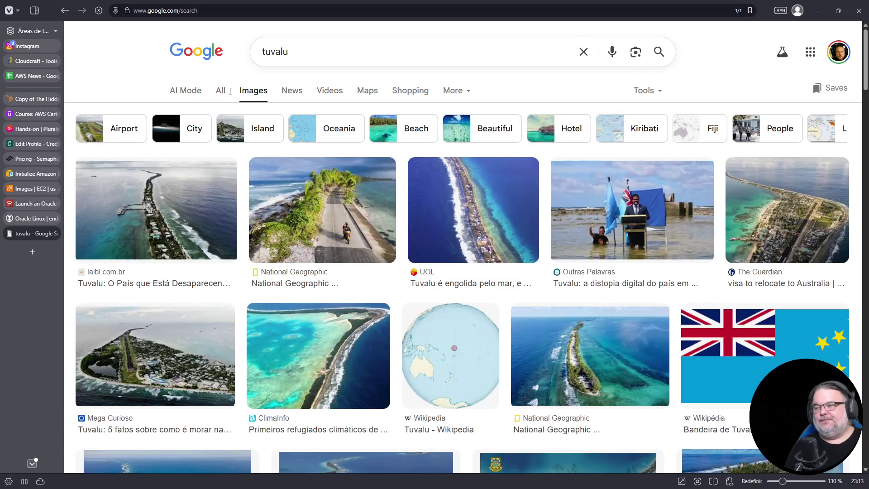
{"action": "left_click", "coordinate": [520, 222]}
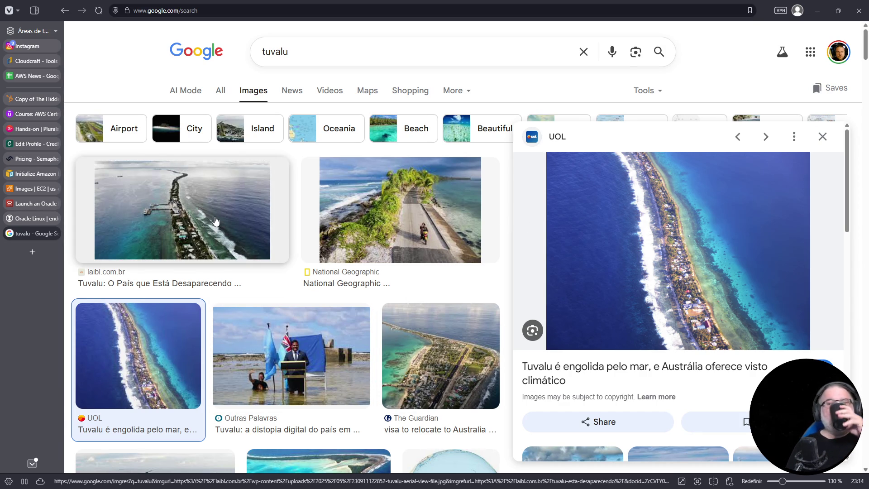
{"action": "scroll", "coordinate": [286, 249], "scroll_direction": "down", "scroll_amount": 3}
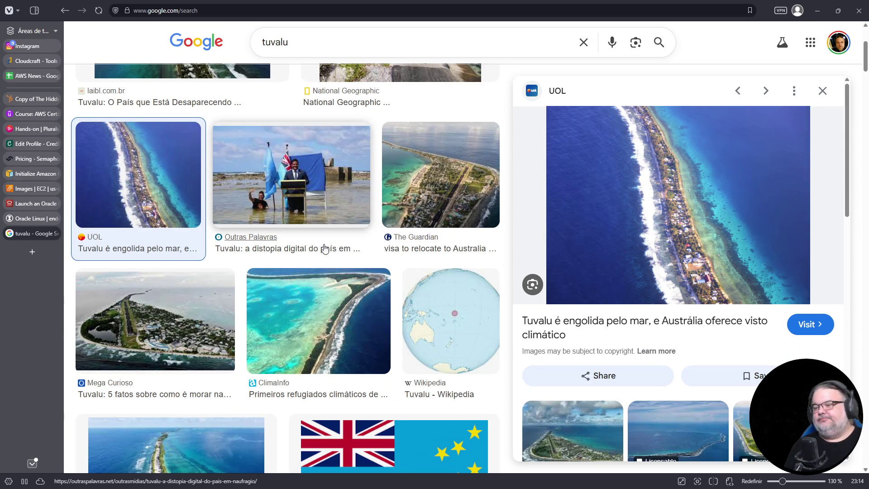
{"action": "scroll", "coordinate": [290, 256], "scroll_direction": "down", "scroll_amount": 4}
{"action": "scroll", "coordinate": [330, 249], "scroll_direction": "down", "scroll_amount": 2}
{"action": "left_click", "coordinate": [212, 319]}
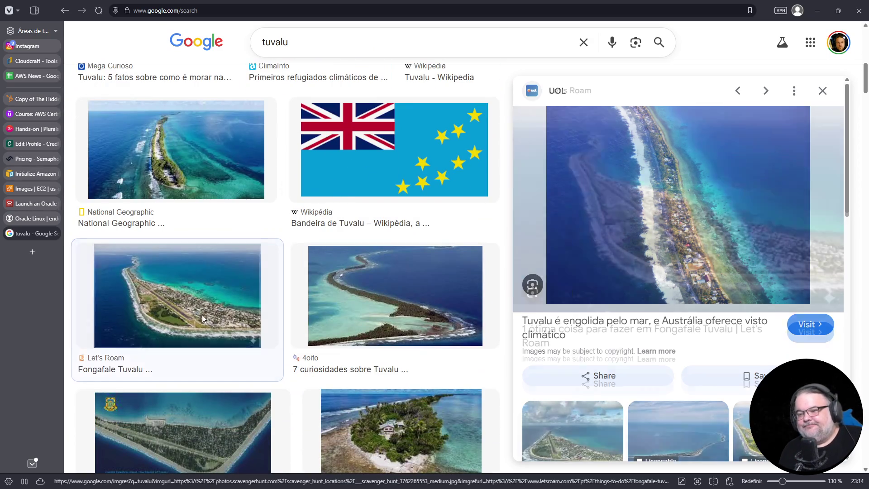
- Open Let's Roam's Fongafale treasure hunt and scroll to the $12.99 ticket and $79.99/$69.99 pass prices
{"action": "left_click", "coordinate": [720, 251]}
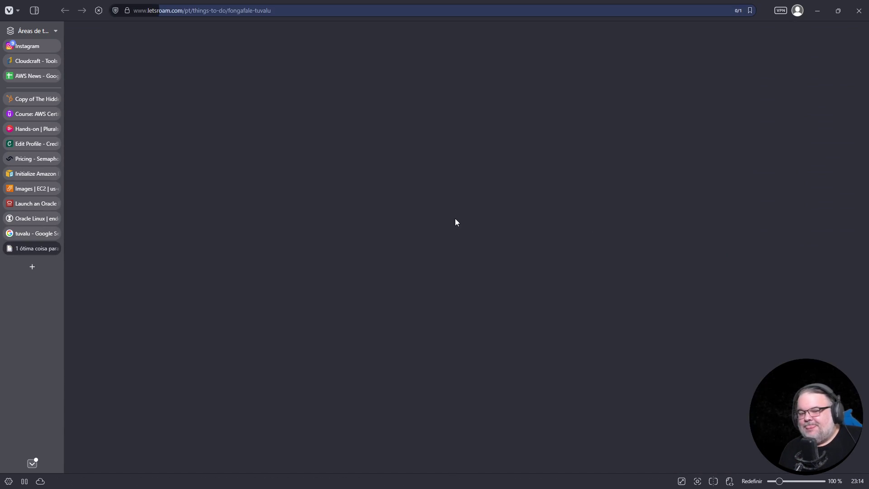
{"action": "scroll", "coordinate": [454, 219], "scroll_direction": "down", "scroll_amount": 5}
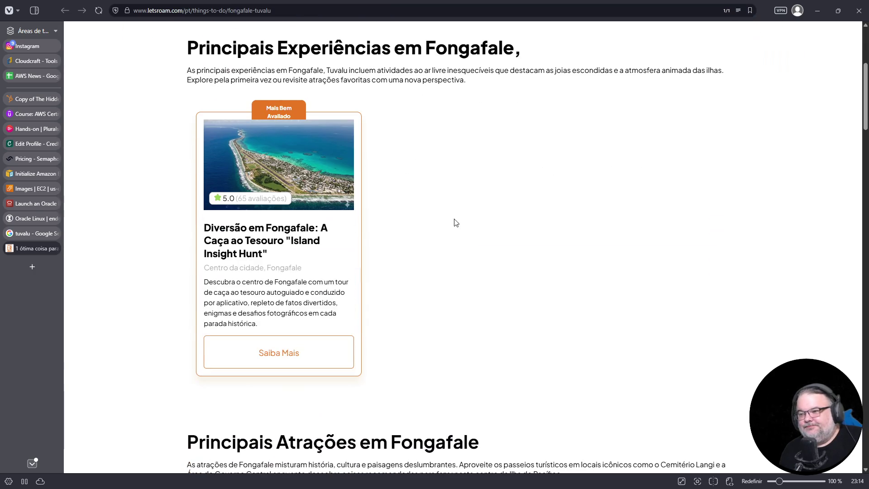
{"action": "left_click", "coordinate": [305, 175]}
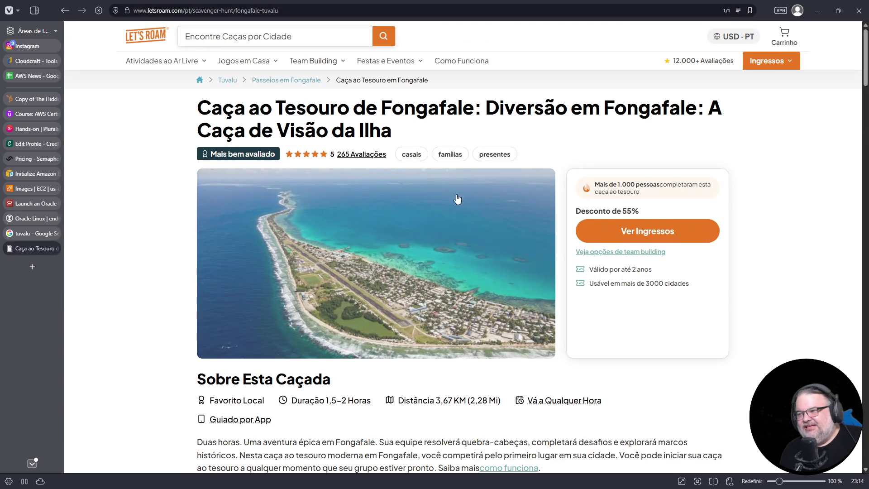
{"action": "scroll", "coordinate": [439, 216], "scroll_direction": "down", "scroll_amount": 1}
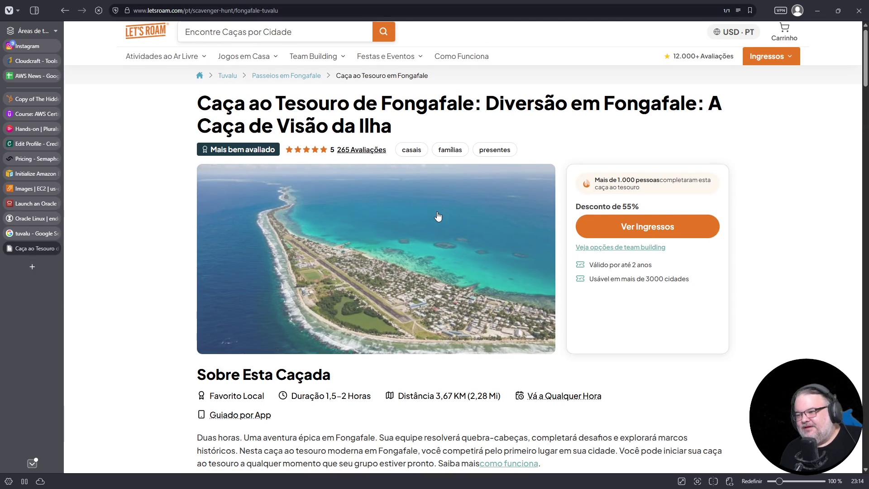
{"action": "scroll", "coordinate": [438, 217], "scroll_direction": "down", "scroll_amount": 8}
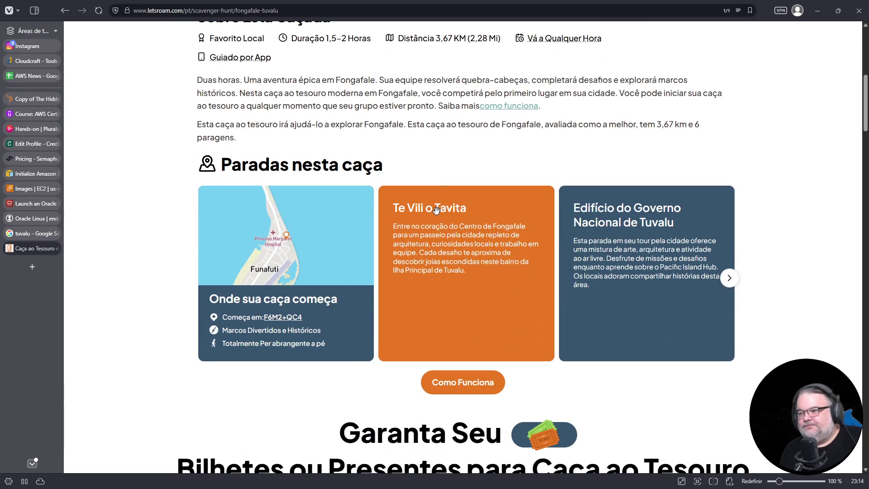
{"action": "scroll", "coordinate": [477, 185], "scroll_direction": "down", "scroll_amount": 4}
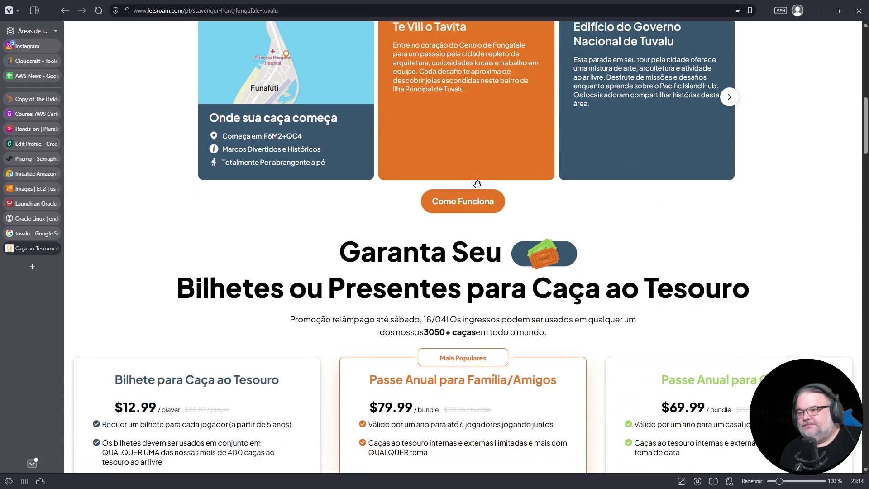
{"action": "scroll", "coordinate": [478, 184], "scroll_direction": "down", "scroll_amount": 6}
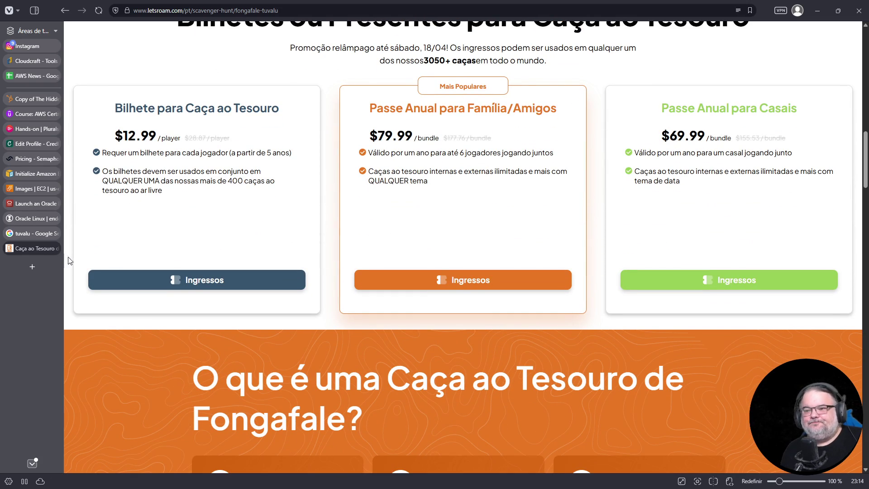
- Close the Let's Roam page and scroll through the tuvalu image results
{"action": "left_click", "coordinate": [54, 248]}
{"action": "scroll", "coordinate": [290, 301], "scroll_direction": "down", "scroll_amount": 3}
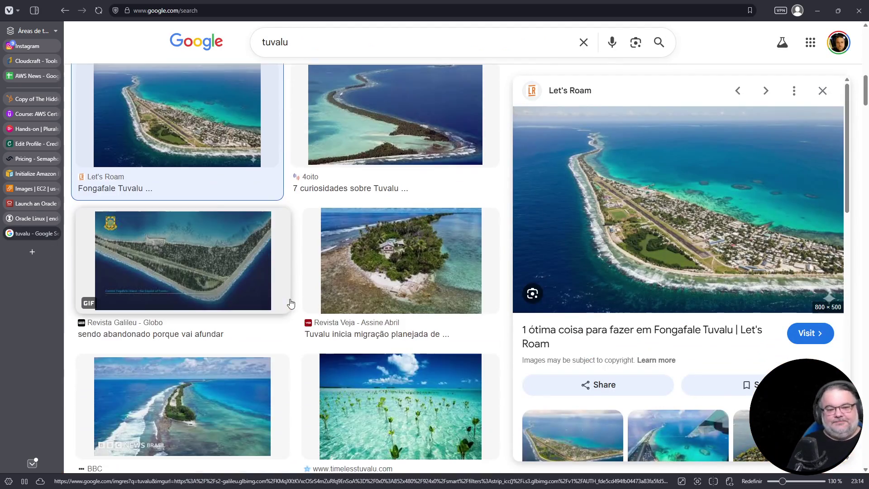
{"action": "scroll", "coordinate": [278, 311], "scroll_direction": "down", "scroll_amount": 3}
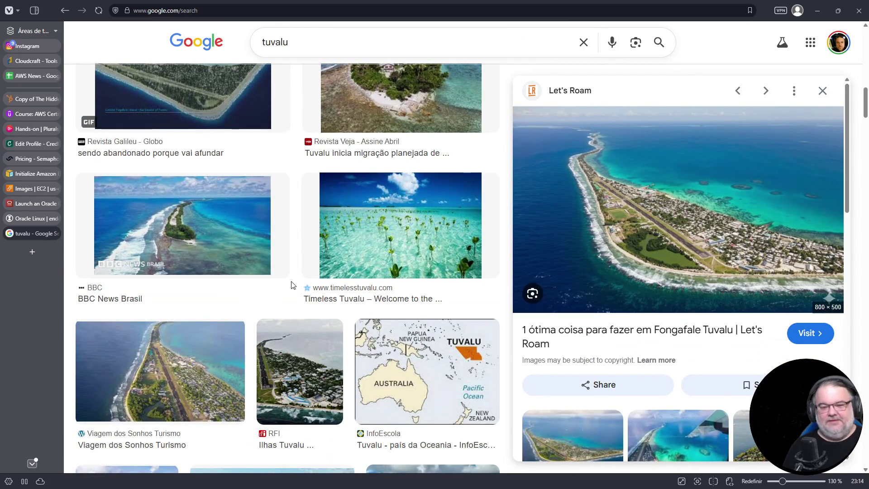
{"action": "scroll", "coordinate": [291, 285], "scroll_direction": "down", "scroll_amount": 4}
{"action": "scroll", "coordinate": [292, 303], "scroll_direction": "down", "scroll_amount": 4}
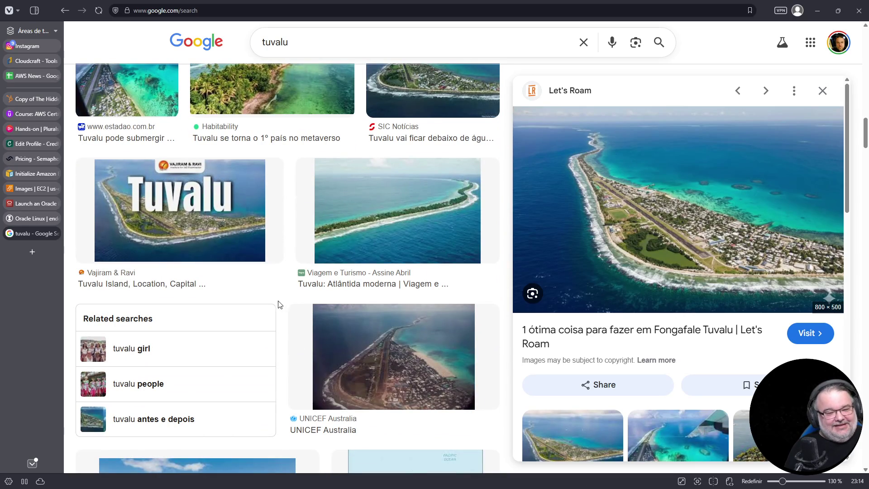
{"action": "scroll", "coordinate": [300, 312], "scroll_direction": "down", "scroll_amount": 3}
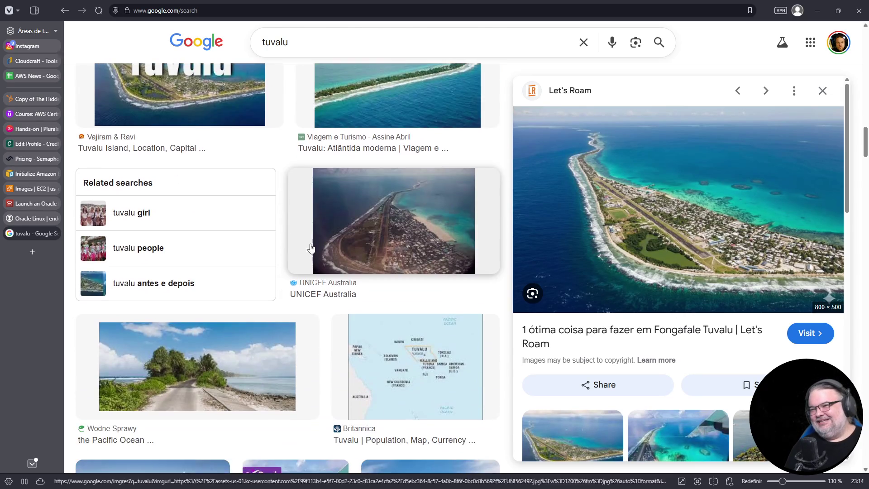
{"action": "scroll", "coordinate": [299, 290], "scroll_direction": "up", "scroll_amount": 3}
- Reopen the Let's Roam page briefly, then close it again
{"action": "left_click", "coordinate": [740, 309]}
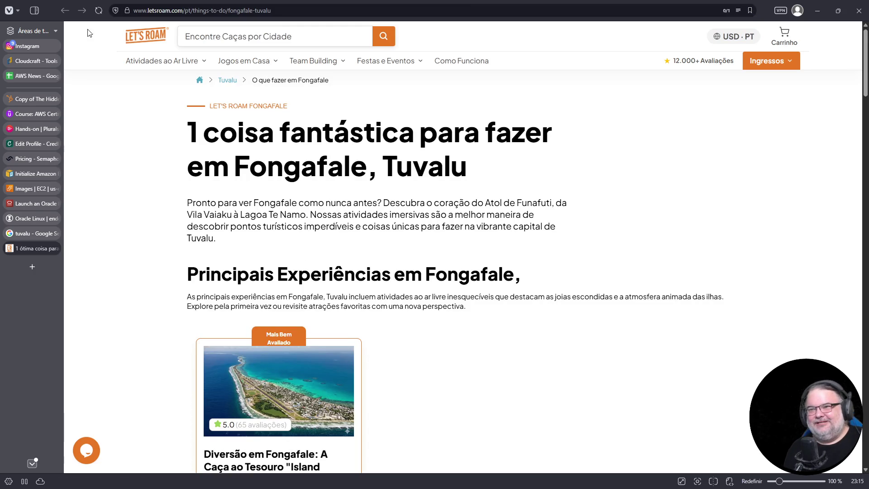
{"action": "left_click", "coordinate": [55, 249]}
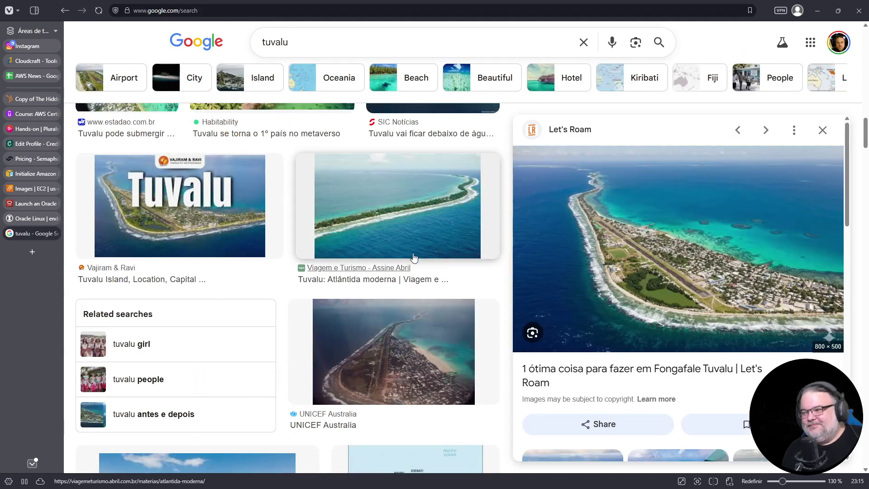
{"action": "scroll", "coordinate": [309, 183], "scroll_direction": "up", "scroll_amount": 8}
{"action": "scroll", "coordinate": [309, 183], "scroll_direction": "up", "scroll_amount": 5}
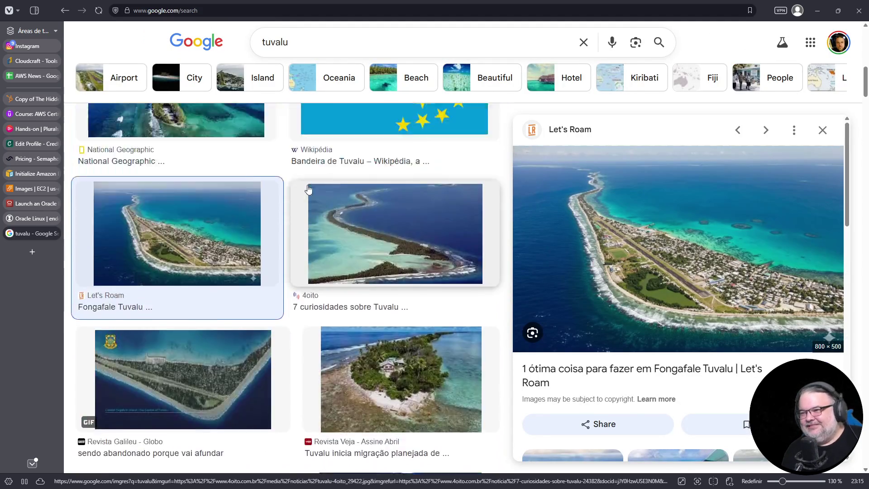
- Preview the UNICEF Australia aerial image of Tuvalu in the side panel and bring up its link options
{"action": "scroll", "coordinate": [269, 226], "scroll_direction": "down", "scroll_amount": 5}
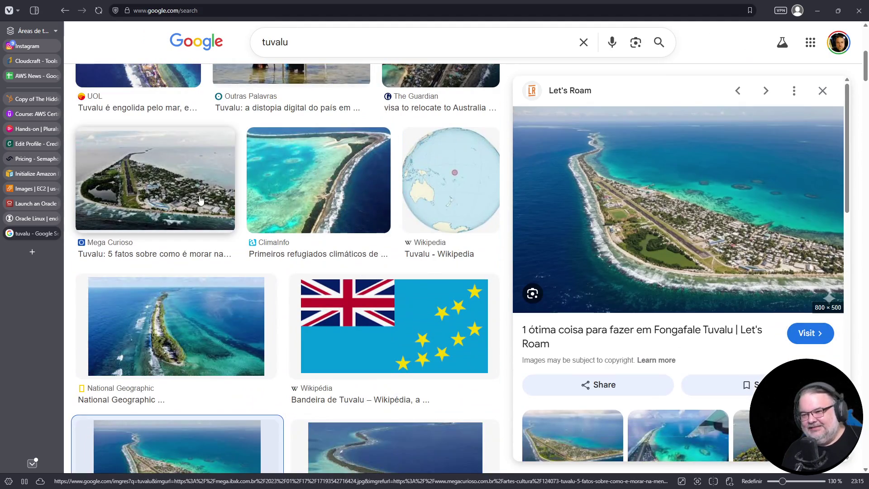
{"action": "scroll", "coordinate": [199, 216], "scroll_direction": "up", "scroll_amount": 5}
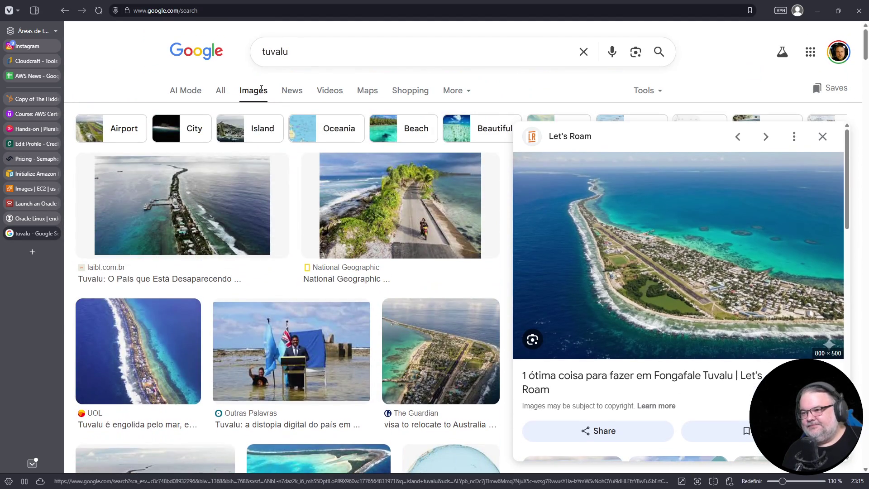
{"action": "scroll", "coordinate": [303, 291], "scroll_direction": "down", "scroll_amount": 1}
{"action": "scroll", "coordinate": [303, 291], "scroll_direction": "down", "scroll_amount": 15}
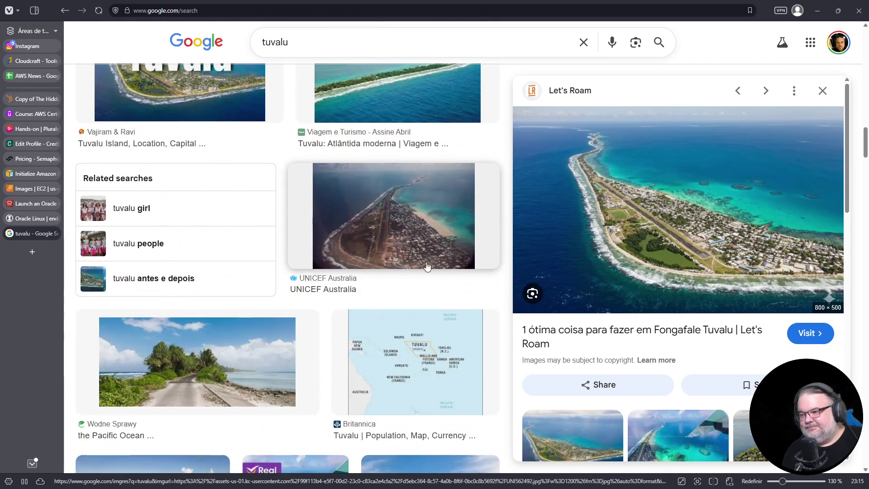
{"action": "left_click", "coordinate": [422, 241]}
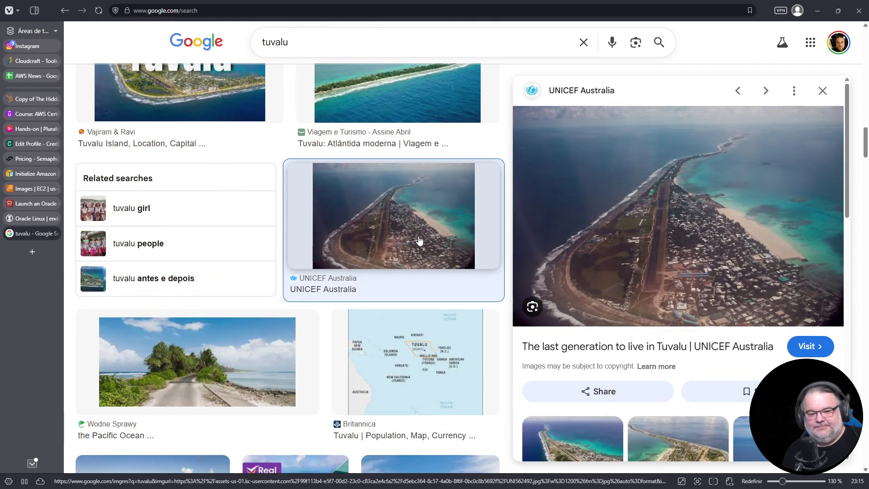
{"action": "right_click", "coordinate": [717, 287]}
- Open UNICEF Australia's 'Tuvalu: the last generation' article in a new tab
{"action": "left_click", "coordinate": [718, 286]}
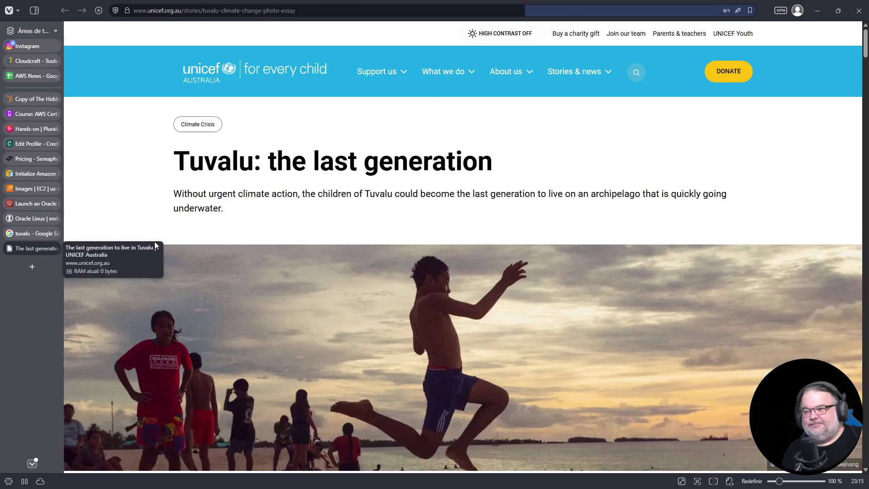
{"action": "scroll", "coordinate": [335, 263], "scroll_direction": "down", "scroll_amount": 5}
{"action": "scroll", "coordinate": [335, 263], "scroll_direction": "down", "scroll_amount": 10}
{"action": "scroll", "coordinate": [444, 241], "scroll_direction": "up", "scroll_amount": 1}
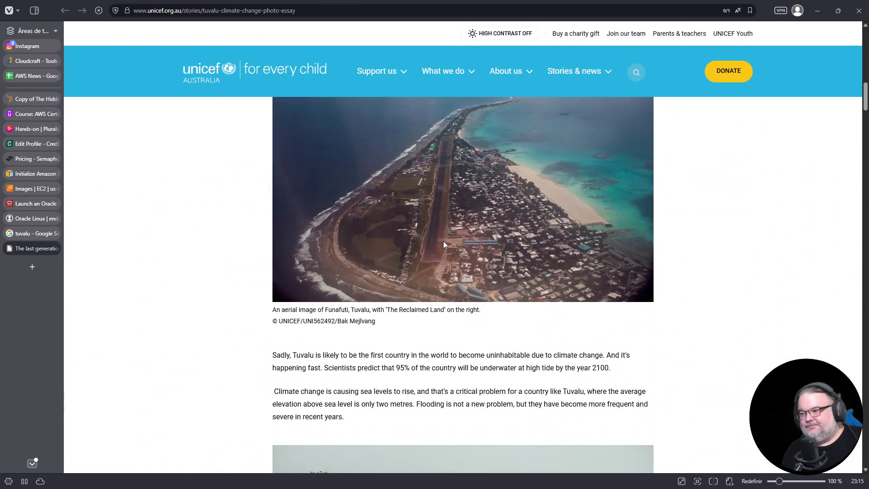
- Open the aerial Funafuti photo UNI562492.jpg by itself in a new tab
{"action": "right_click", "coordinate": [472, 235]}
{"action": "left_click", "coordinate": [495, 249]}
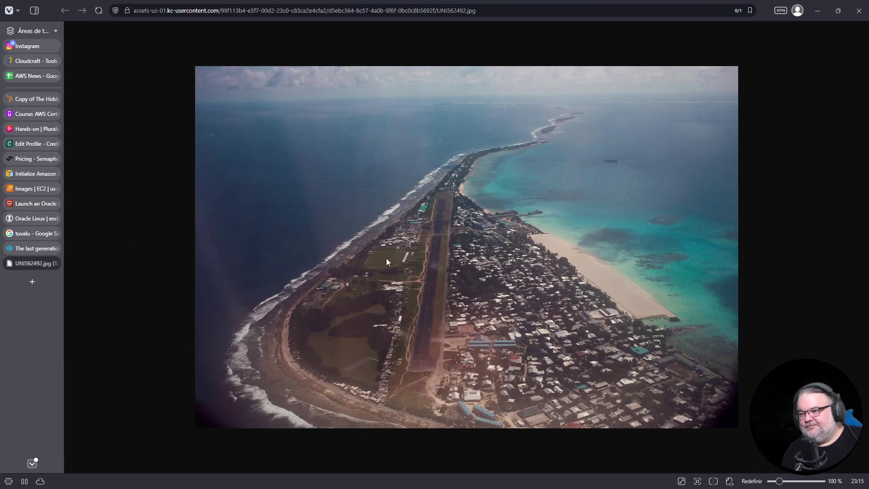
{"action": "scroll", "coordinate": [556, 265], "scroll_direction": "up", "scroll_amount": 2}
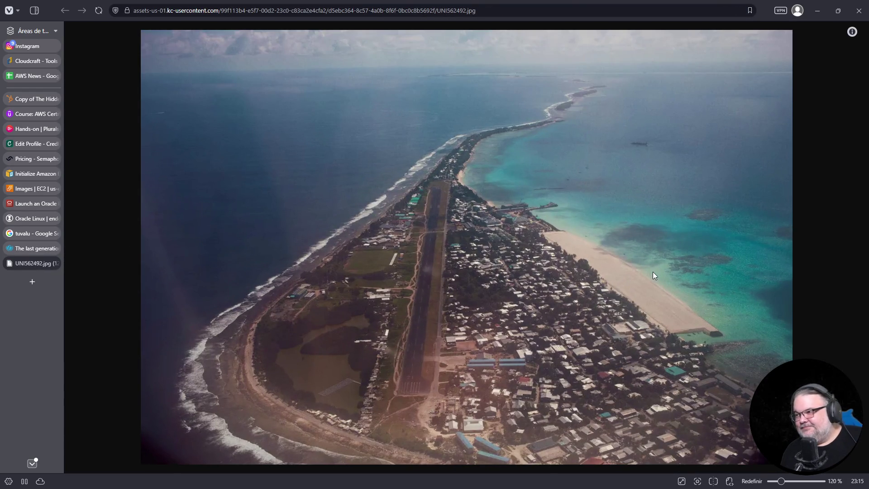
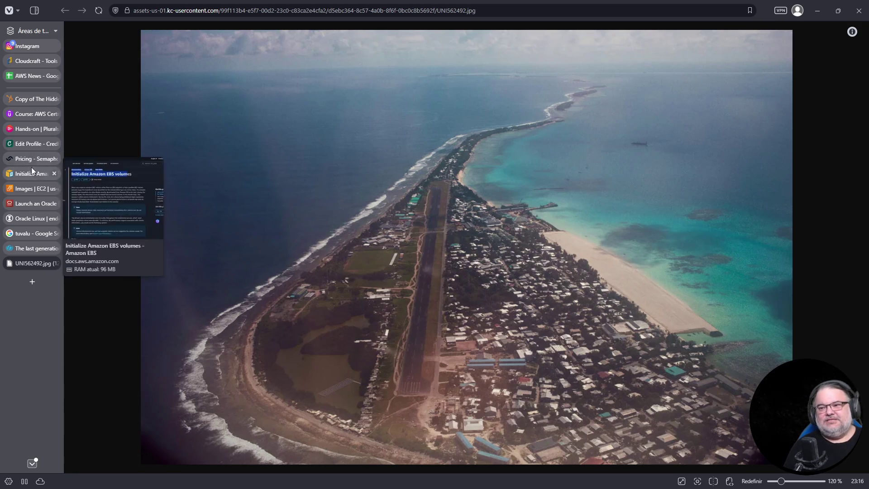
- Return to CloudShell and scroll back through the earlier Oracle Linux Name:ImageId output
{"action": "left_click", "coordinate": [32, 189]}
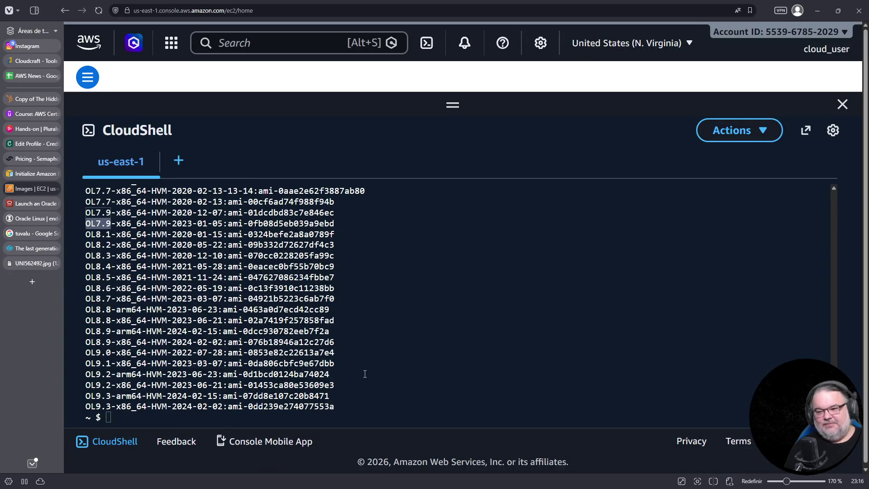
{"action": "scroll", "coordinate": [357, 393], "scroll_direction": "up", "scroll_amount": 3}
{"action": "scroll", "coordinate": [358, 388], "scroll_direction": "down", "scroll_amount": 3}
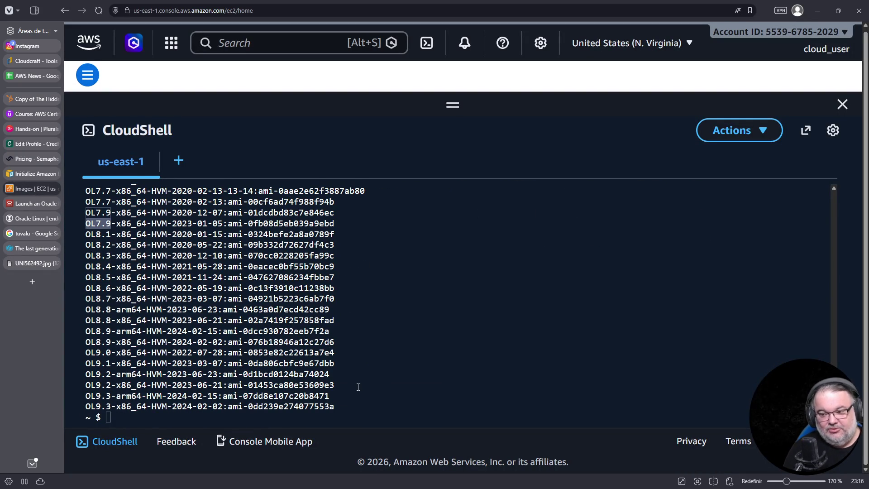
{"action": "scroll", "coordinate": [358, 387], "scroll_direction": "up", "scroll_amount": 15}
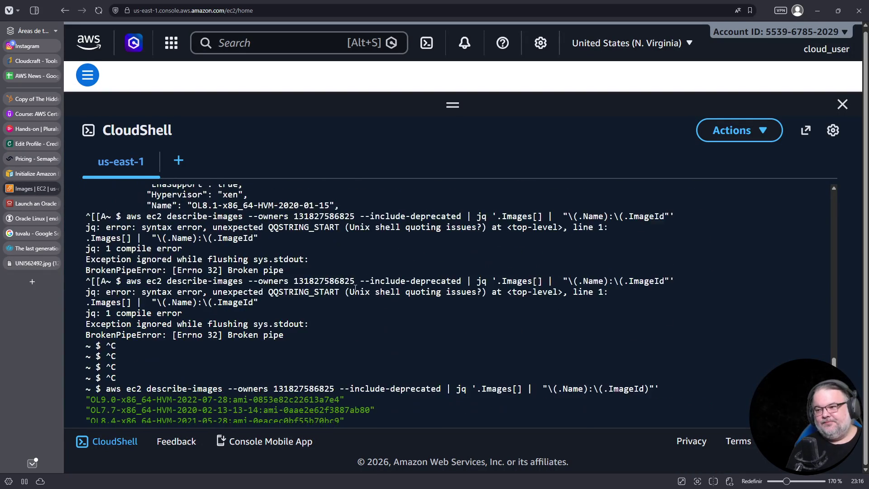
{"action": "scroll", "coordinate": [355, 288], "scroll_direction": "up", "scroll_amount": 4}
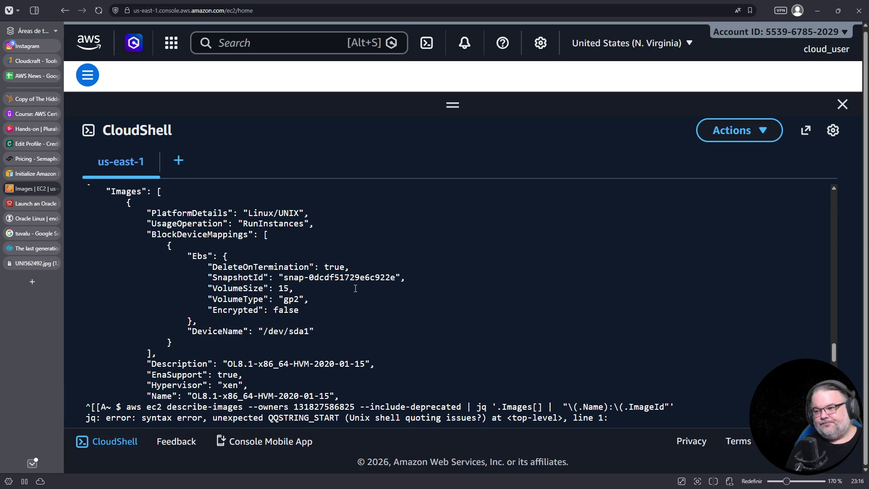
- Rerun aws ec2 describe-images --include-deprecated and page into the OL9.2-x86_64-HVM-2023-06-21 JSON
{"action": "key", "text": "ctrl+c"}
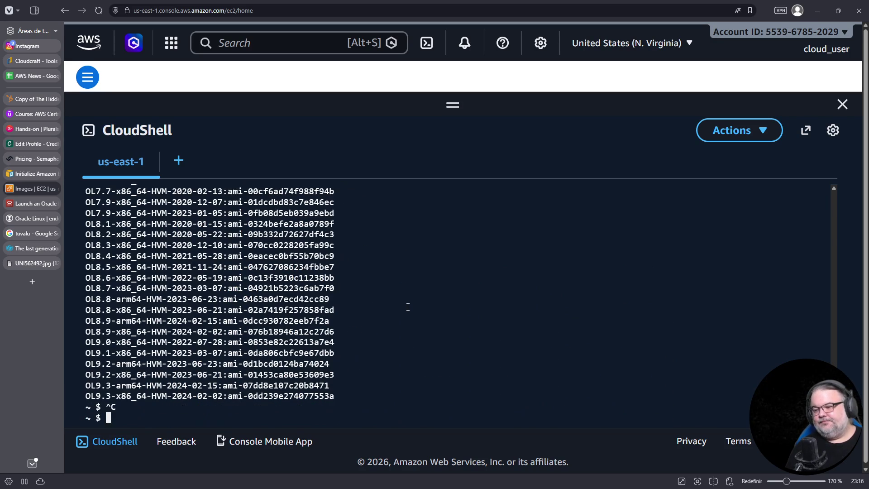
{"action": "key", "text": "Up"}
{"action": "key", "text": "Up"}
{"action": "key", "text": "Up"}
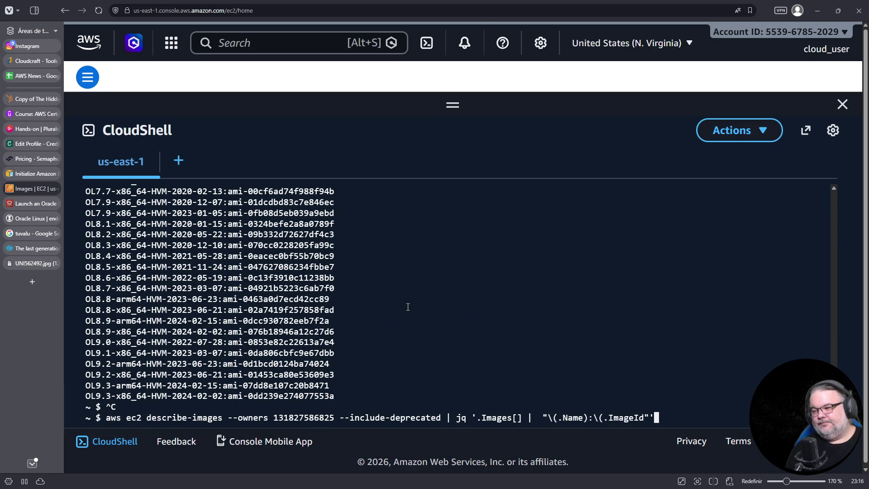
{"action": "key", "text": "Up"}
{"action": "key", "text": "Up"}
{"action": "key", "text": "Return"}
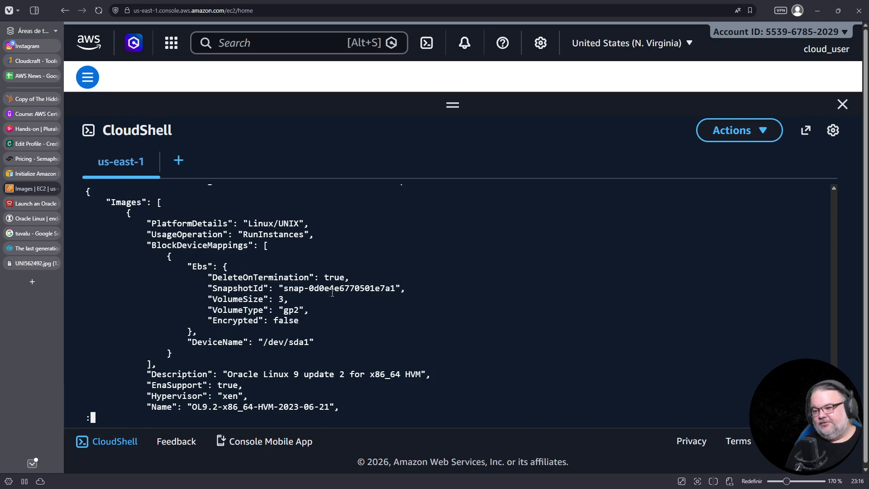
{"action": "key", "text": "space"}
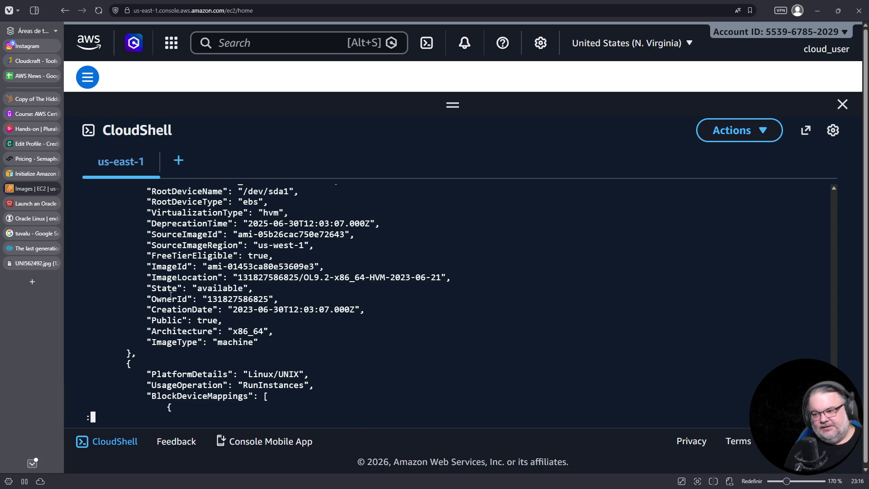
- Copy the DeprecationTime field name from the JSON and quit the pager
{"action": "double_click", "coordinate": [178, 223]}
{"action": "right_click", "coordinate": [176, 222]}
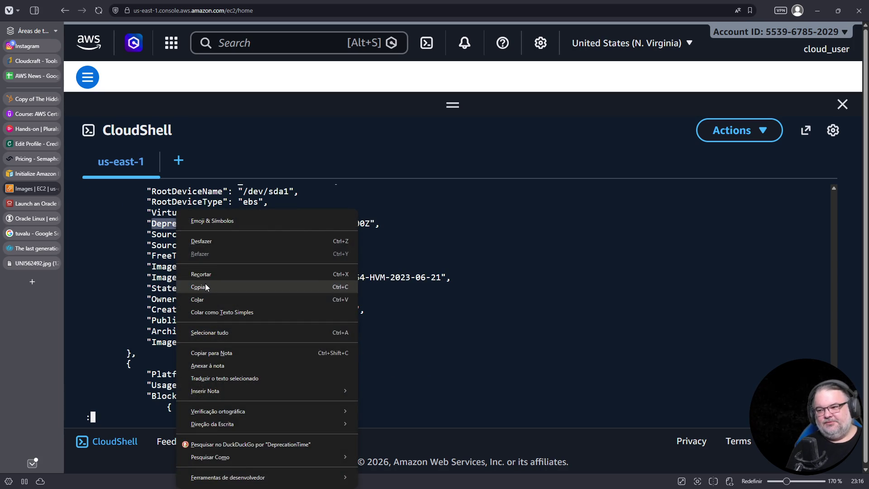
{"action": "left_click", "coordinate": [230, 281]}
{"action": "key", "text": "q"}
- Rerun describe-images piped through jq -r, printing Name, DeprecationTime and ImageId, then sort
{"action": "key", "text": "Up"}
{"action": "type", "text": "| jq -r '.Images[] |  \"\\(.Name):\\(.ImageId)\"' | sort"}
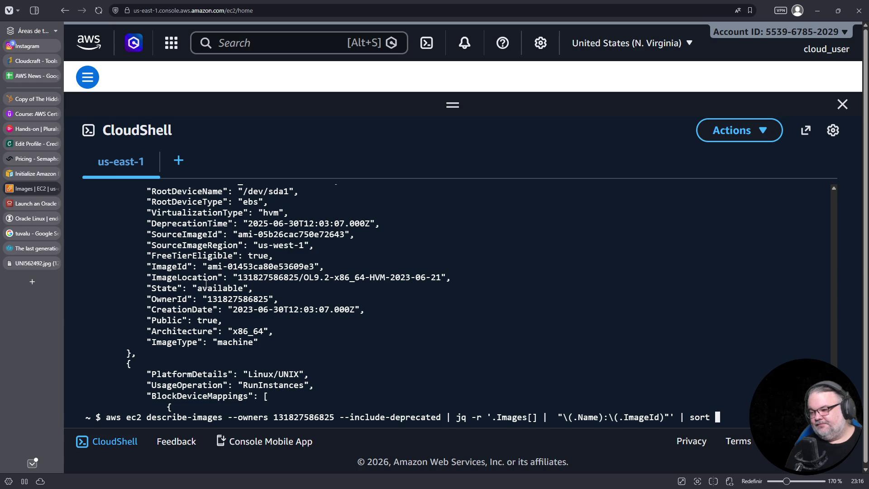
{"action": "key", "text": "Left"}
{"action": "key", "text": "Left"}
{"action": "key", "text": "Left"}
{"action": "key", "text": "Right"}
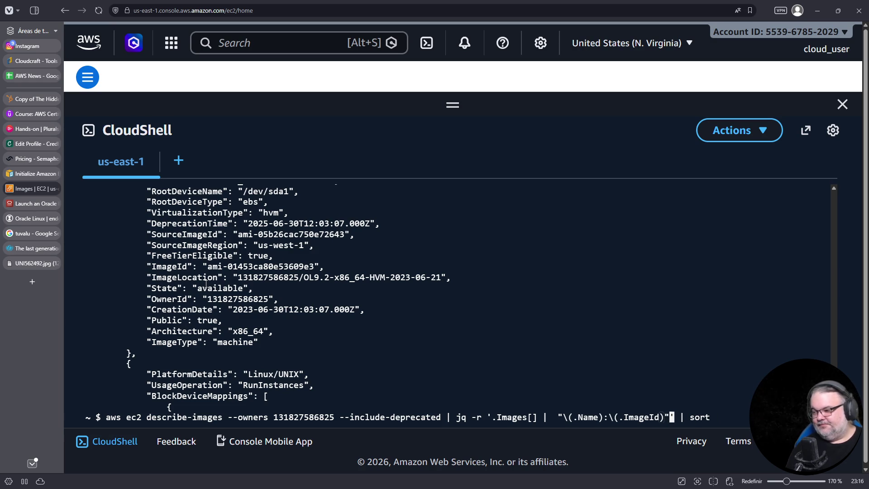
{"action": "key", "text": "Left"}
{"action": "key", "text": "Left"}
{"action": "key", "text": "Left"}
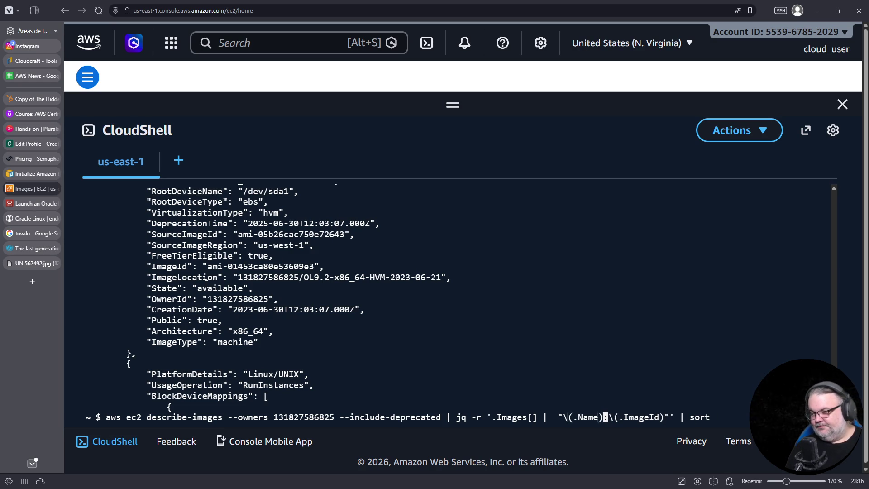
{"action": "type", "text": "\\(."}
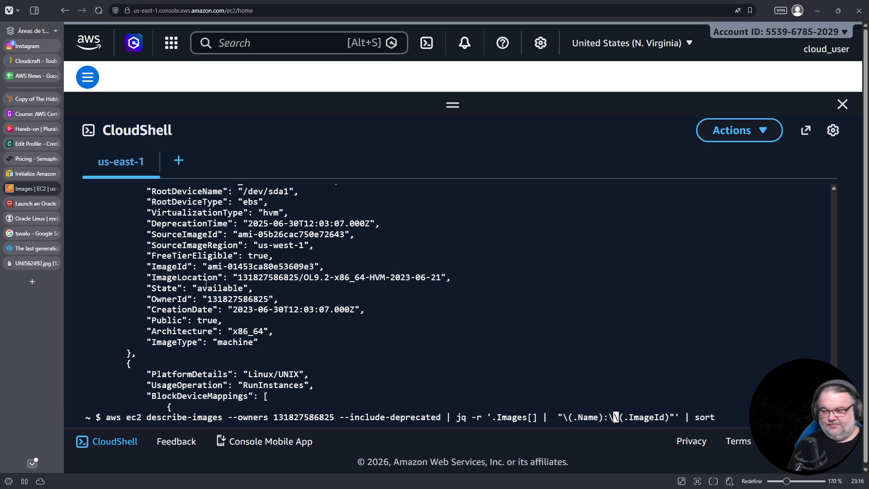
{"action": "type", "text": "DeprecationTime)"}
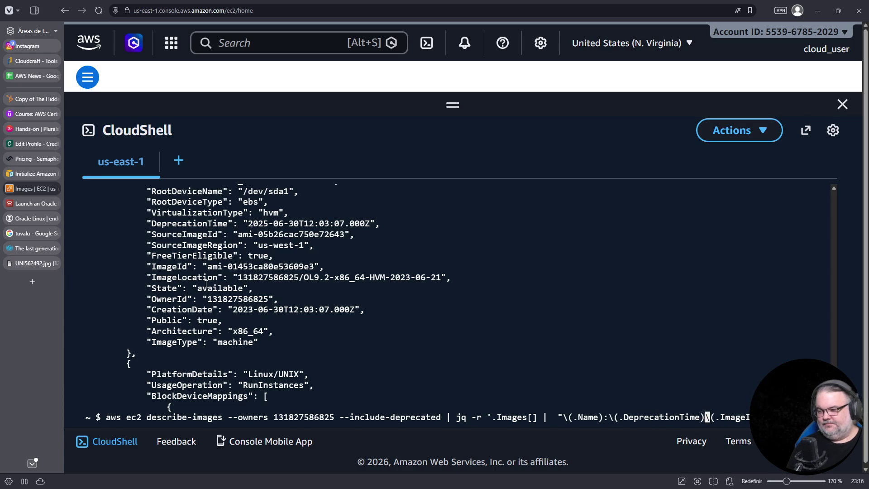
{"action": "key", "text": "Return"}
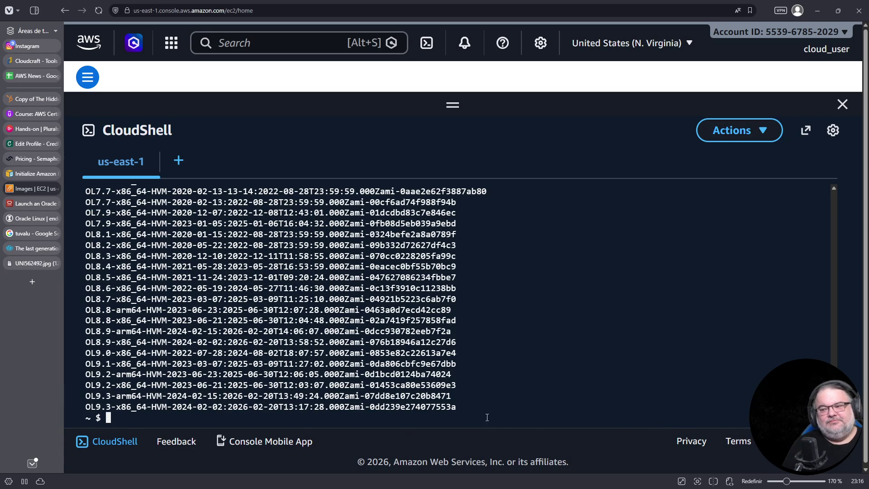
- Review the sorted image list with deprecation dates, then clear the terminal with Ctrl+L
{"action": "scroll", "coordinate": [256, 361], "scroll_direction": "up", "scroll_amount": 2}
{"action": "scroll", "coordinate": [201, 301], "scroll_direction": "down", "scroll_amount": 2}
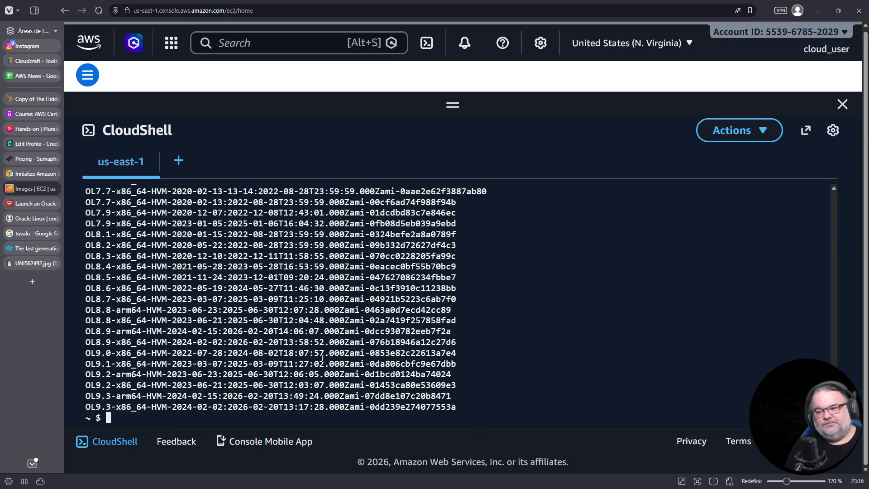
{"action": "key", "text": "ctrl+l"}
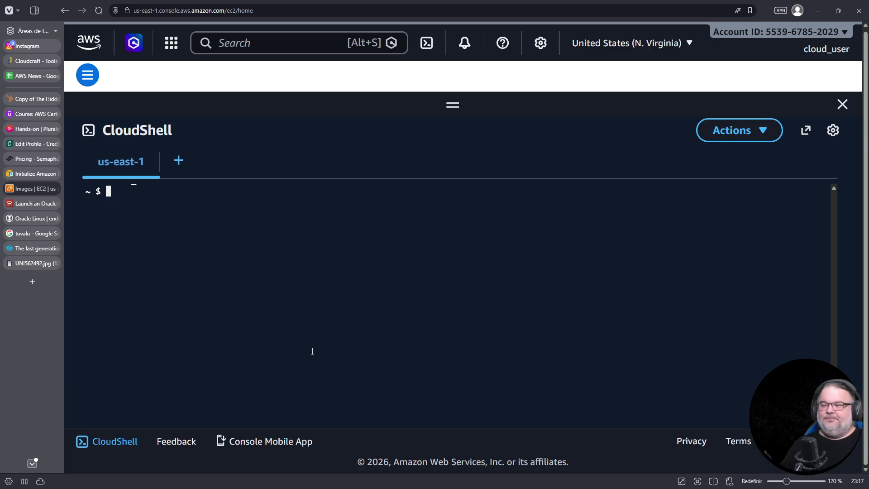
- Search DuckDuckGo for 'oracle exalogic' and open Oracle's '1 Understanding Oracle Exalogic' deployment guide page
{"action": "left_click", "coordinate": [25, 286]}
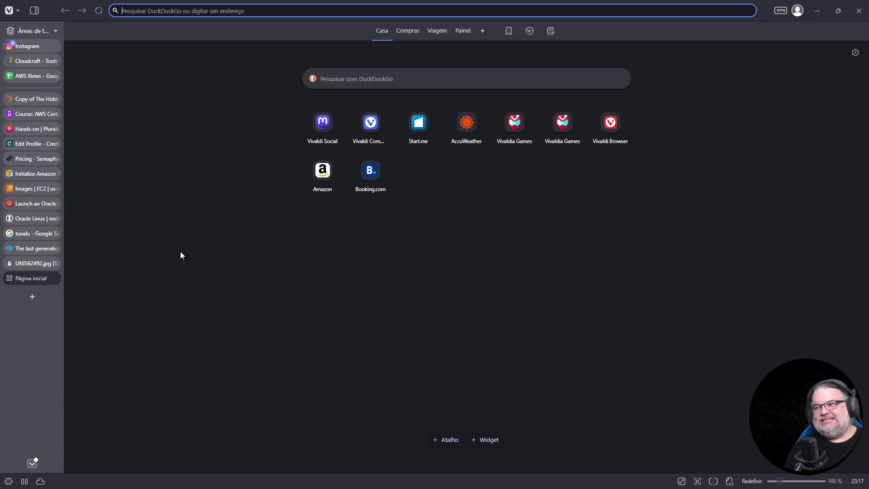
{"action": "left_click", "coordinate": [417, 77]}
{"action": "type", "text": "oracle exalogic"}
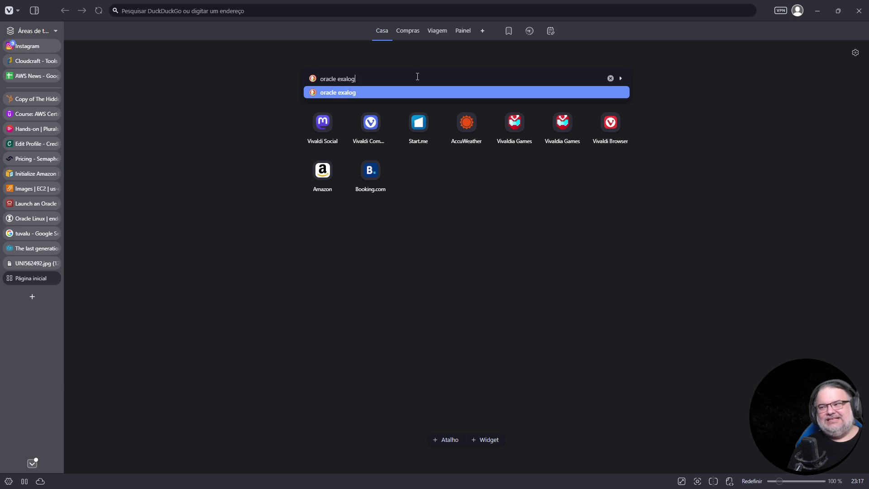
{"action": "key", "text": "Return"}
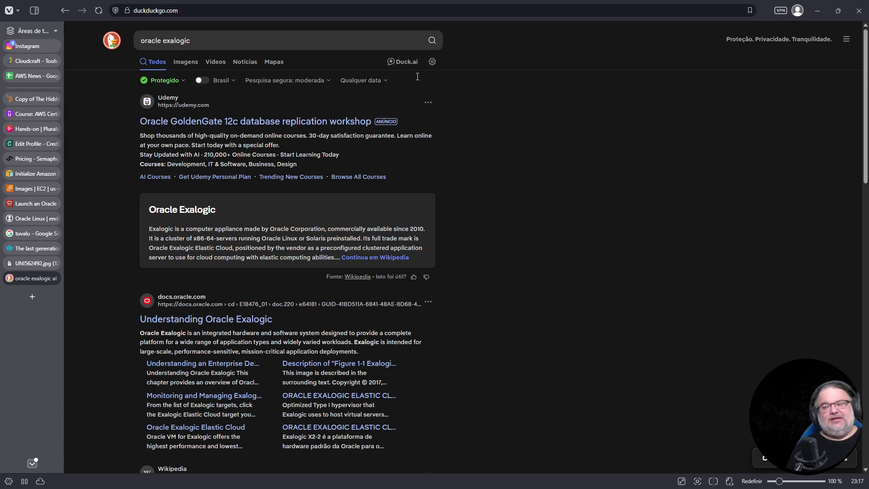
{"action": "left_click", "coordinate": [246, 321]}
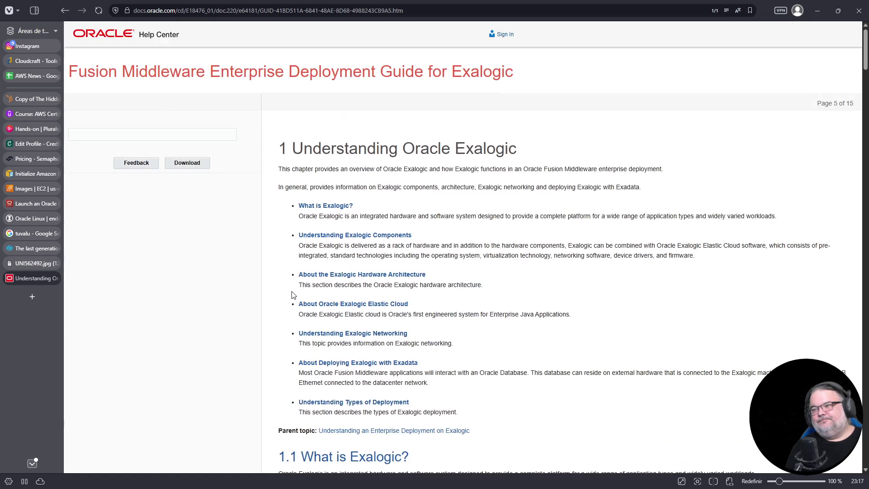
- Highlight the 'What is Exalogic?' text, then scroll on to the Figure 1-1 hardware architecture diagram
{"action": "scroll", "coordinate": [290, 295], "scroll_direction": "down", "scroll_amount": 8}
{"action": "scroll", "coordinate": [459, 260], "scroll_direction": "up", "scroll_amount": 4, "text": "ctrl"}
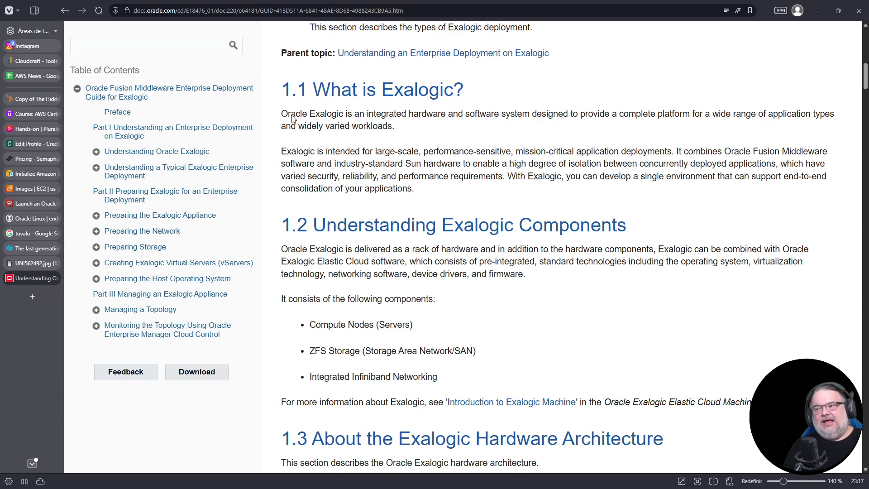
{"action": "left_click_drag", "start_coordinate": [296, 116], "coordinate": [438, 116]}
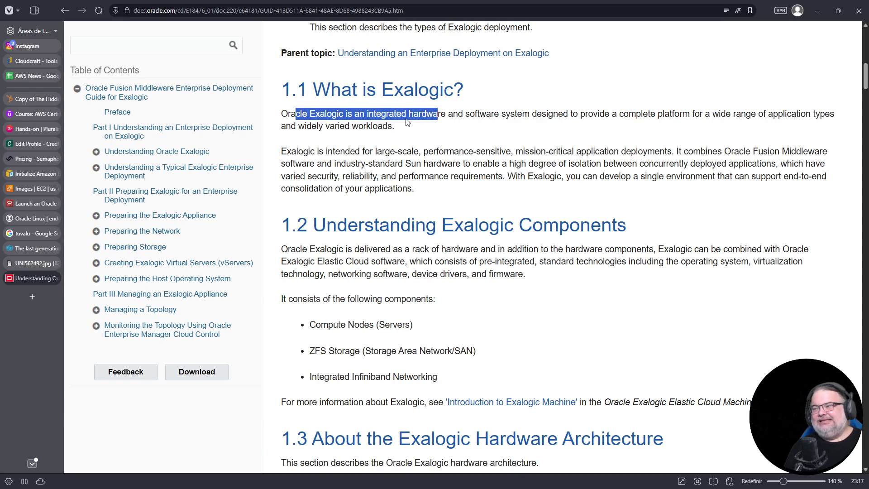
{"action": "left_click", "coordinate": [491, 115]}
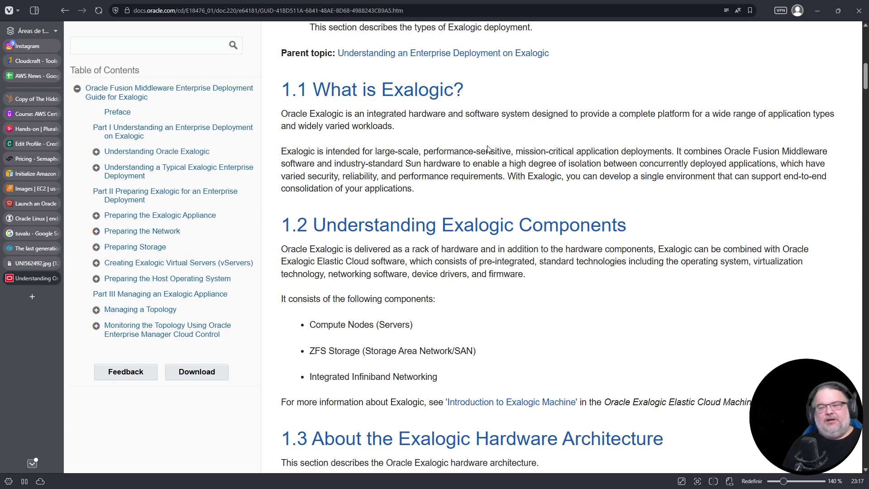
{"action": "left_click_drag", "start_coordinate": [427, 225], "coordinate": [279, 94]}
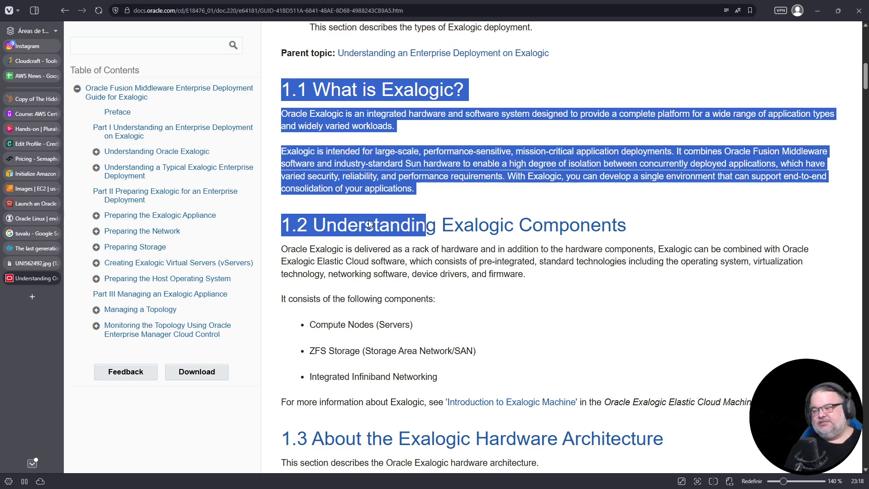
{"action": "scroll", "coordinate": [386, 253], "scroll_direction": "down", "scroll_amount": 4}
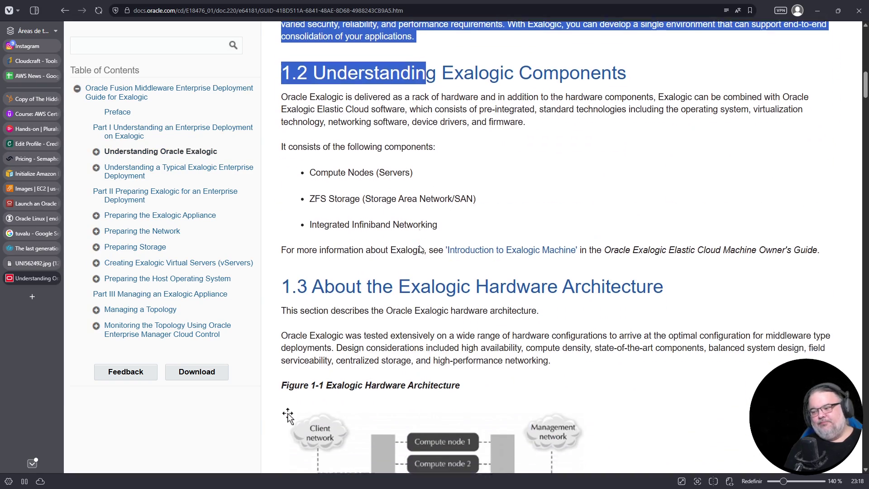
{"action": "scroll", "coordinate": [420, 248], "scroll_direction": "down", "scroll_amount": 4}
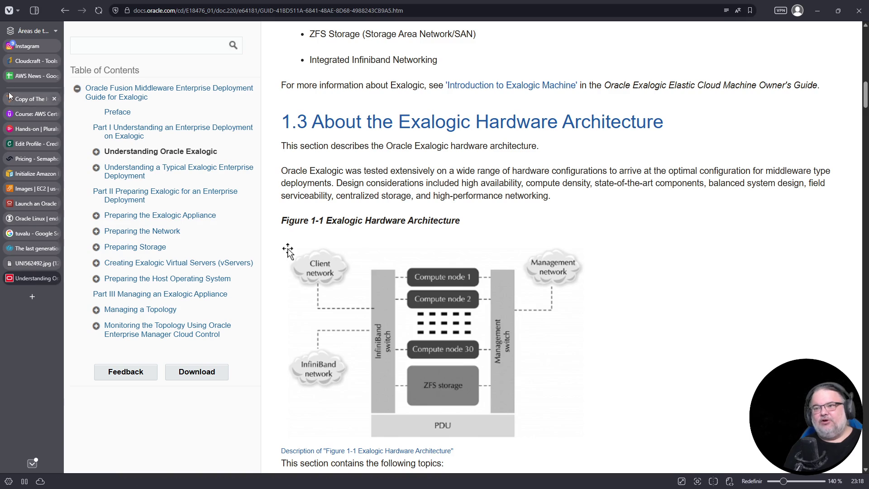
- Refine the DuckDuckGo search to 'oracle exalogic exadata infiniband integration'
{"action": "left_click", "coordinate": [65, 10]}
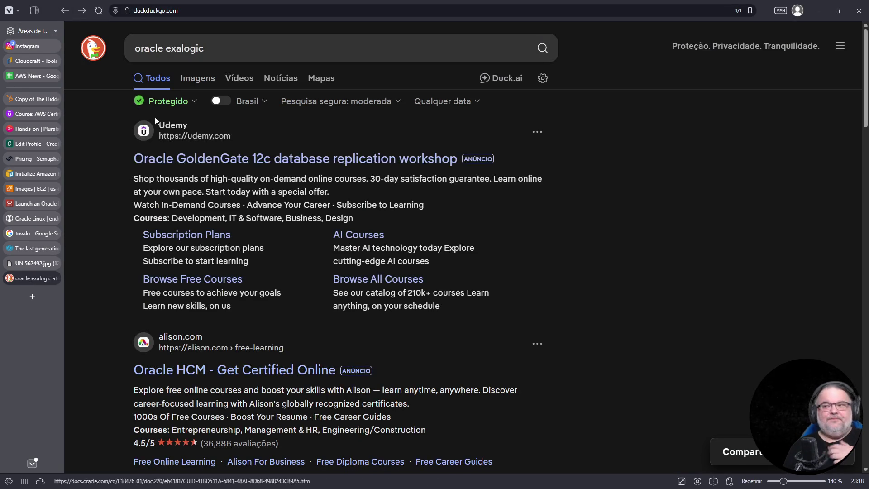
{"action": "left_click", "coordinate": [218, 49]}
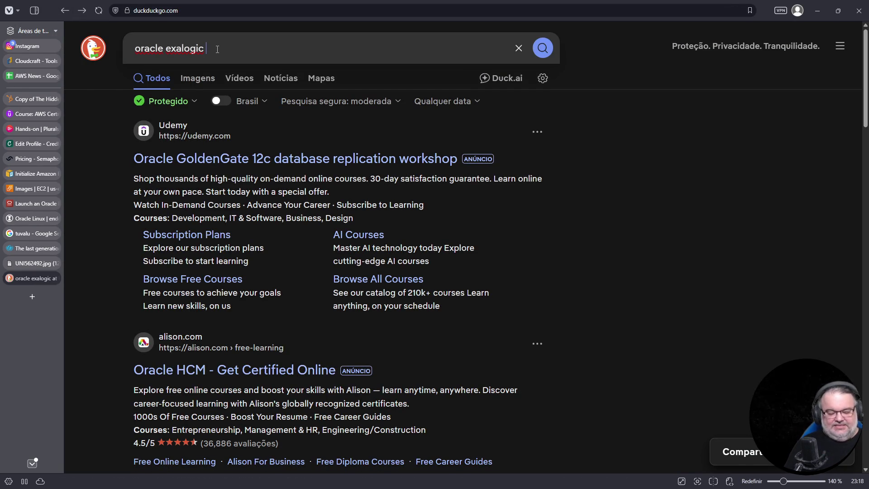
{"action": "type", "text": "exadata"}
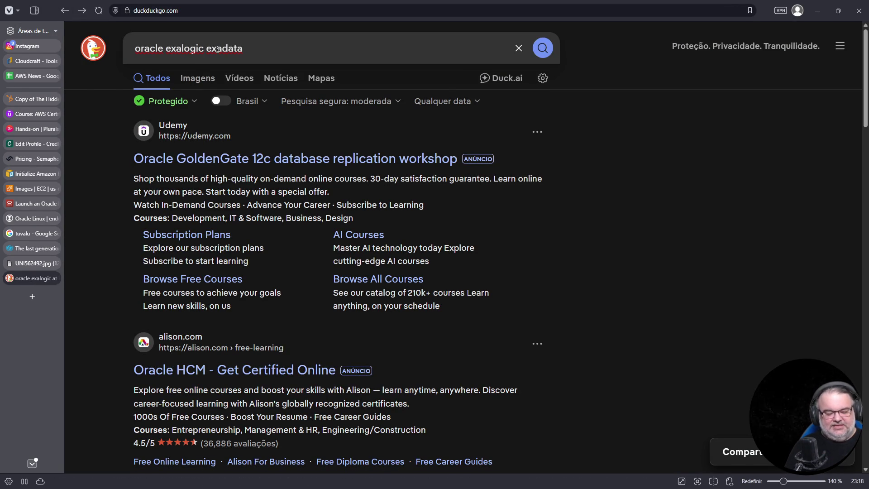
{"action": "type", "text": " infini"}
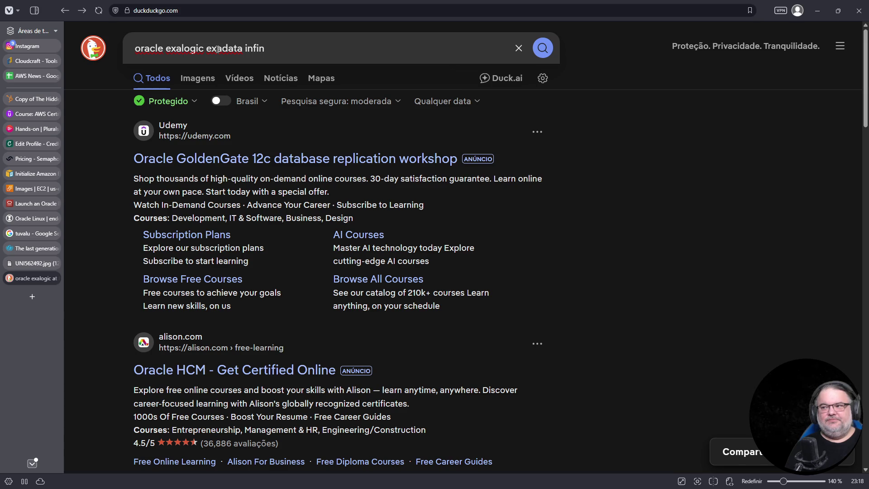
{"action": "type", "text": "iband integration"}
{"action": "key", "text": "Return"}
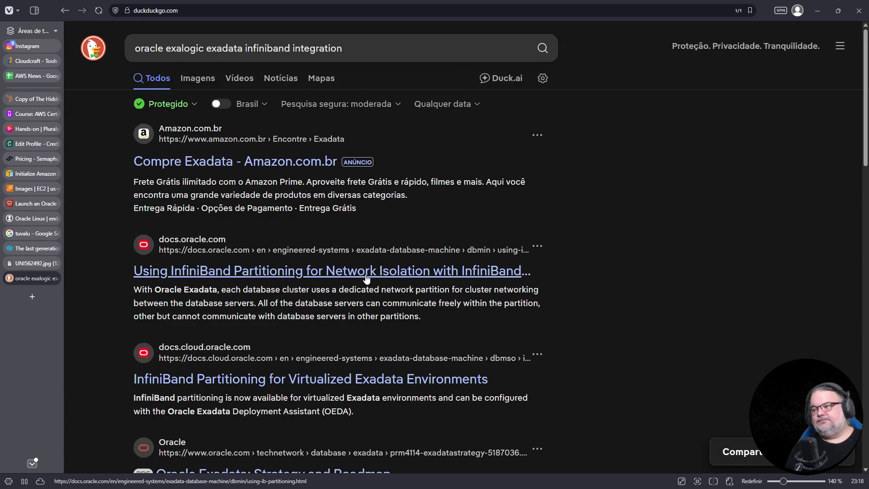
- Scroll through the Oracle documentation results, then select the whole search query
{"action": "scroll", "coordinate": [359, 272], "scroll_direction": "down", "scroll_amount": 1}
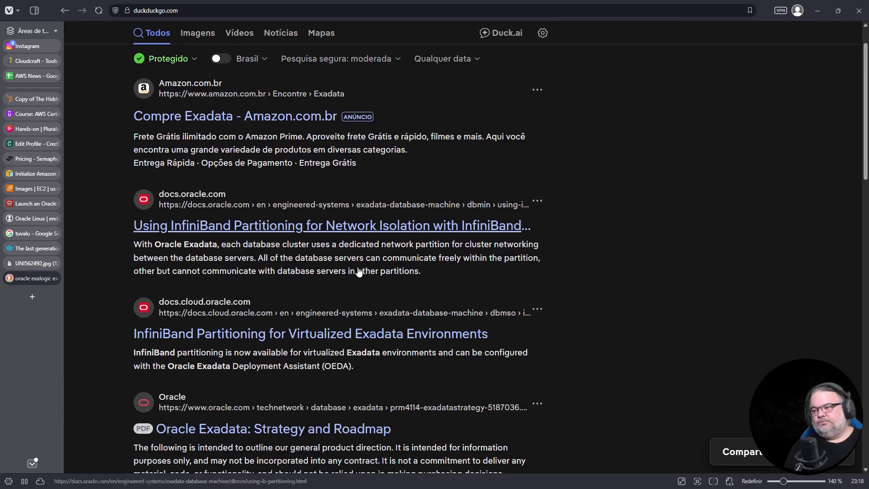
{"action": "scroll", "coordinate": [376, 267], "scroll_direction": "down", "scroll_amount": 3}
{"action": "scroll", "coordinate": [423, 217], "scroll_direction": "down", "scroll_amount": 4}
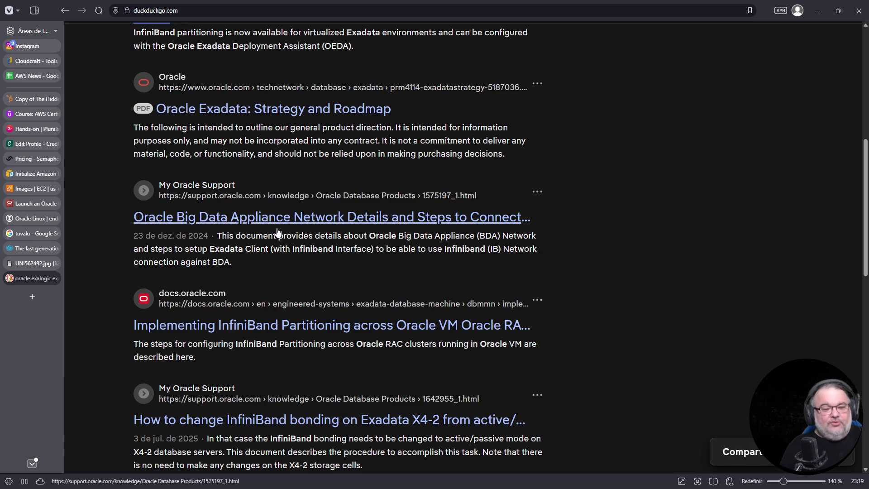
{"action": "scroll", "coordinate": [329, 249], "scroll_direction": "up", "scroll_amount": 8}
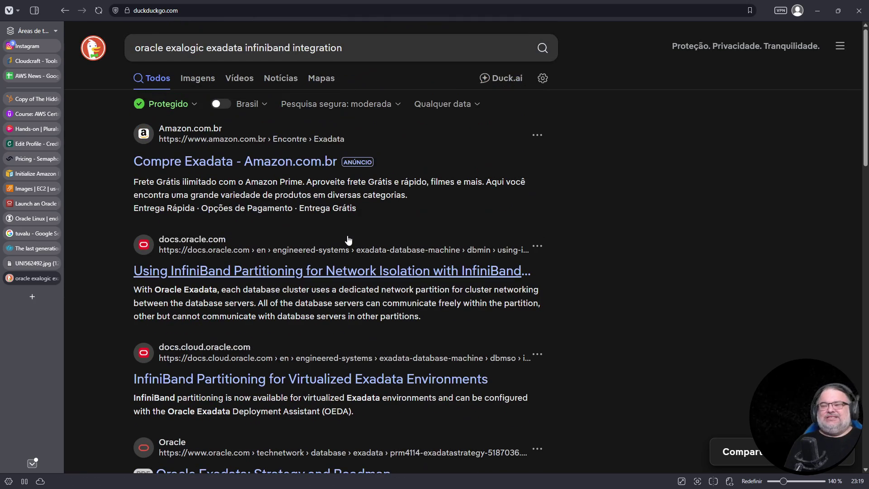
{"action": "double_click", "coordinate": [307, 49]}
{"action": "left_click", "coordinate": [294, 51]}
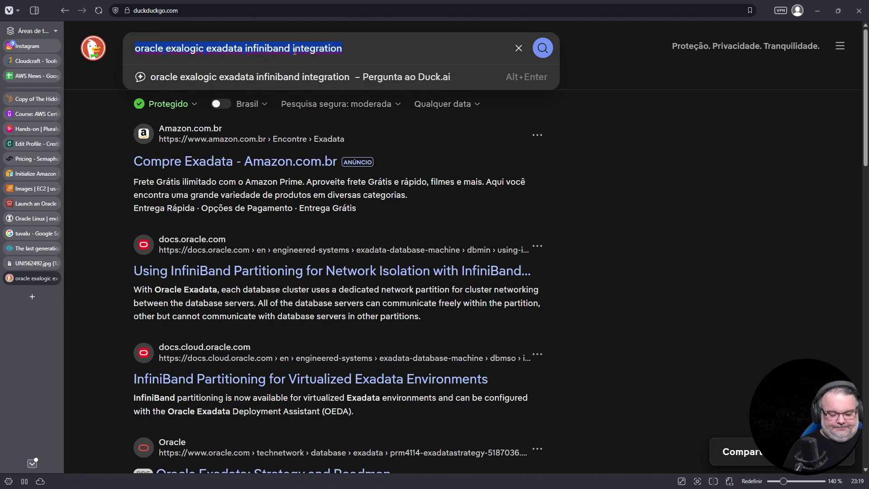
{"action": "type", "text": "www.google.com"}
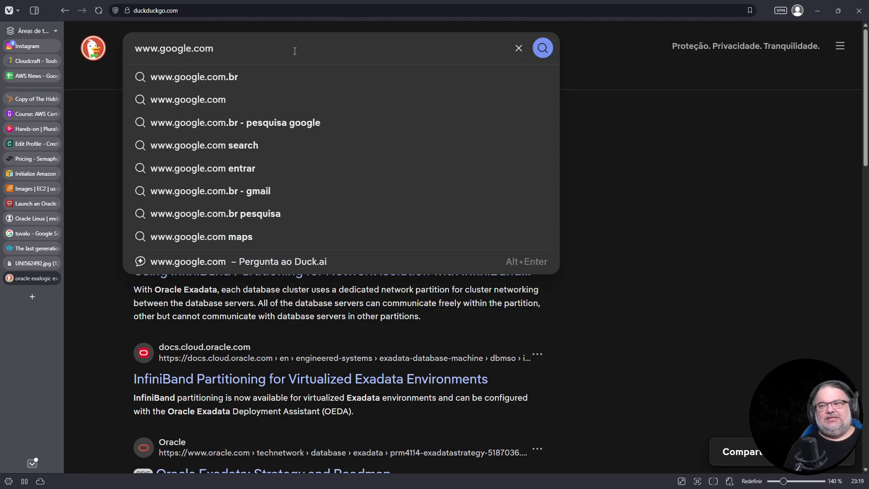
{"action": "key", "text": "ctrl+a"}
{"action": "key", "text": "ctrl+x"}
{"action": "left_click", "coordinate": [291, 10]}
{"action": "key", "text": "ctrl+v"}
{"action": "key", "text": "Return"}
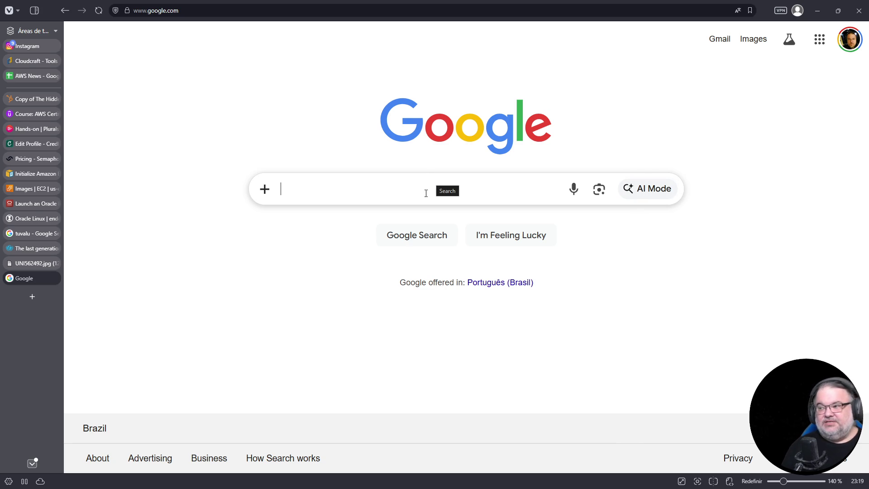
- Search Google for 'oracle database @ aws' and open the Oracle AI Database@AWS result in background
{"action": "left_click", "coordinate": [399, 197]}
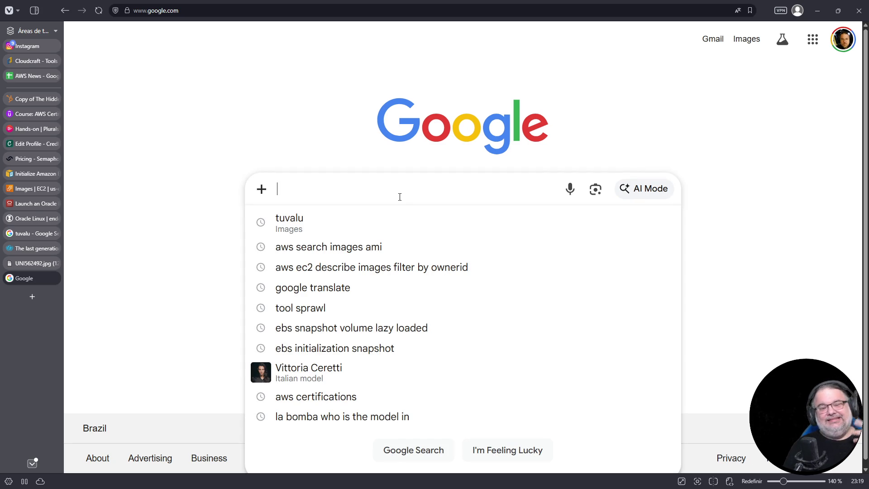
{"action": "type", "text": "a"}
{"action": "key", "text": "BackSpace"}
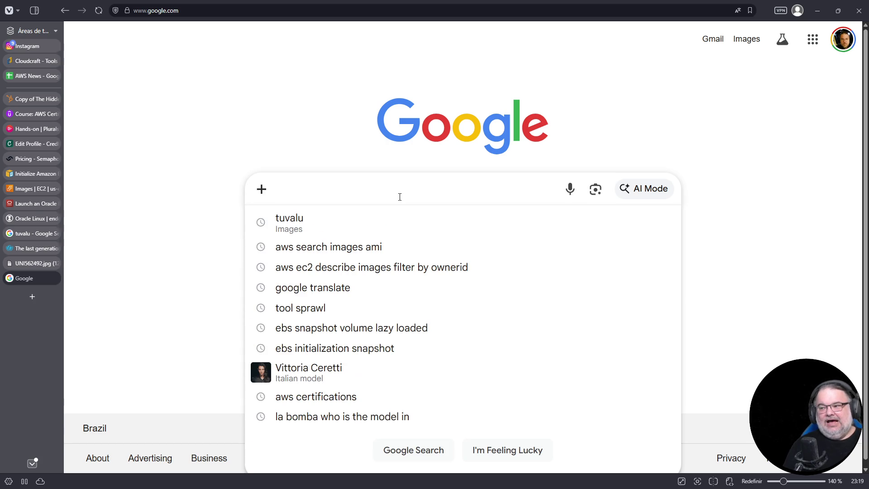
{"action": "type", "text": "oracle database"}
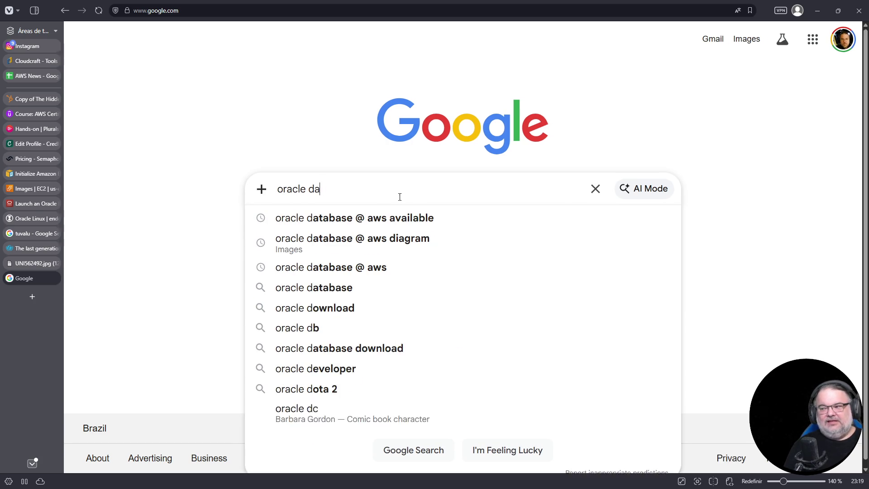
{"action": "type", "text": " @ "}
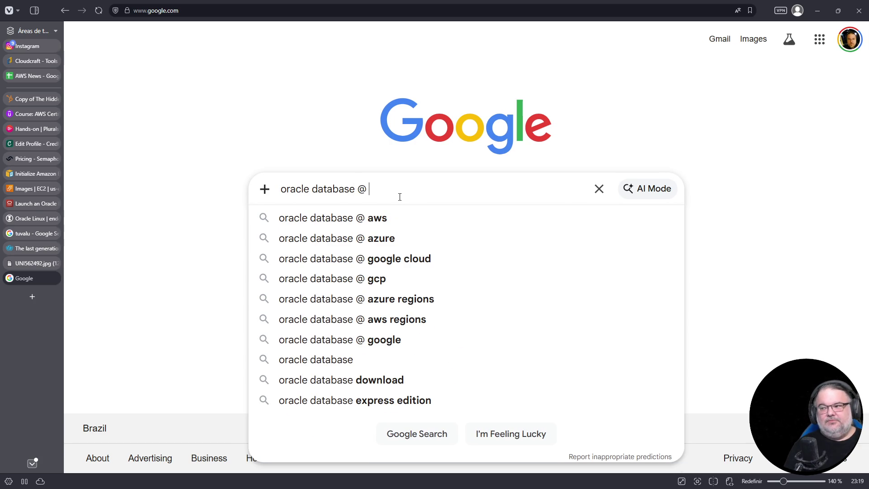
{"action": "type", "text": "aws"}
{"action": "key", "text": "Return"}
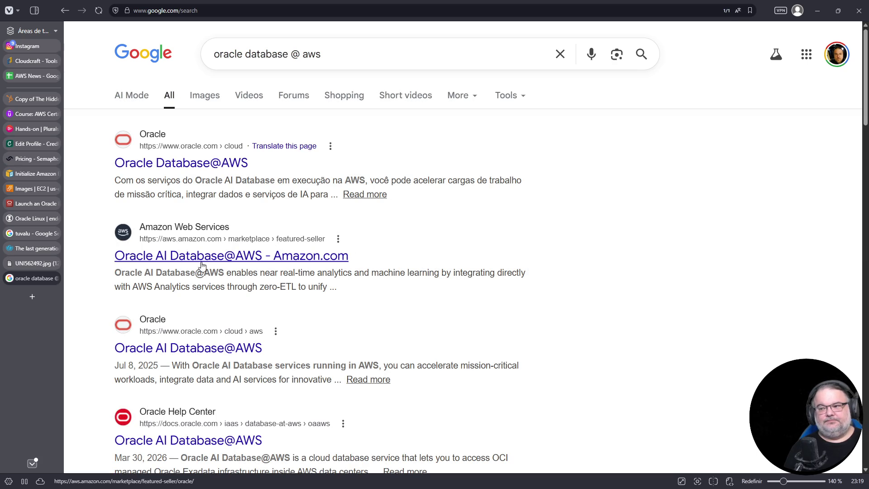
{"action": "middle_click", "coordinate": [254, 265]}
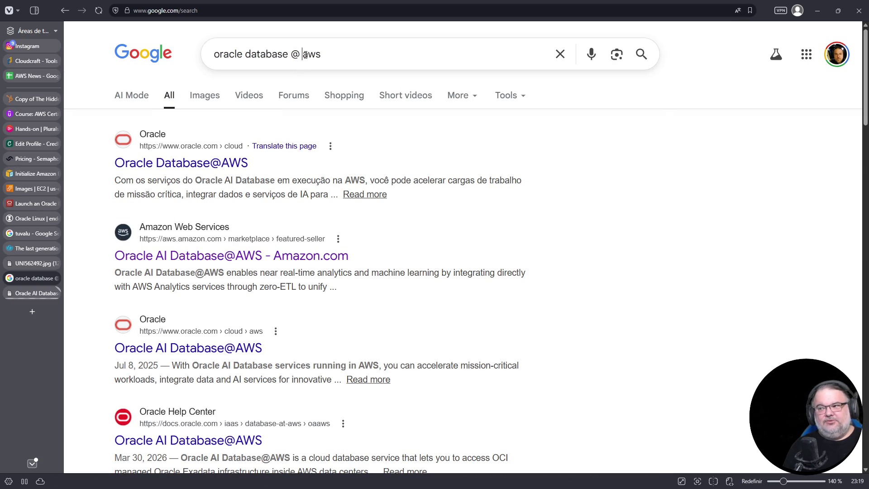
- Search 'oracle database @ azure', background-open the Database@Azure result, then search 'oracle database @ gcp'
{"action": "double_click", "coordinate": [361, 60]}
{"action": "type", "text": "azure"}
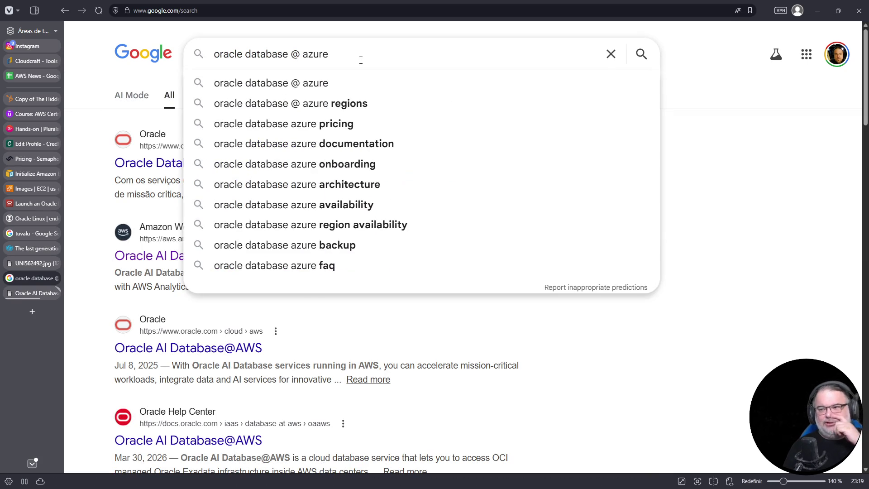
{"action": "key", "text": "Return"}
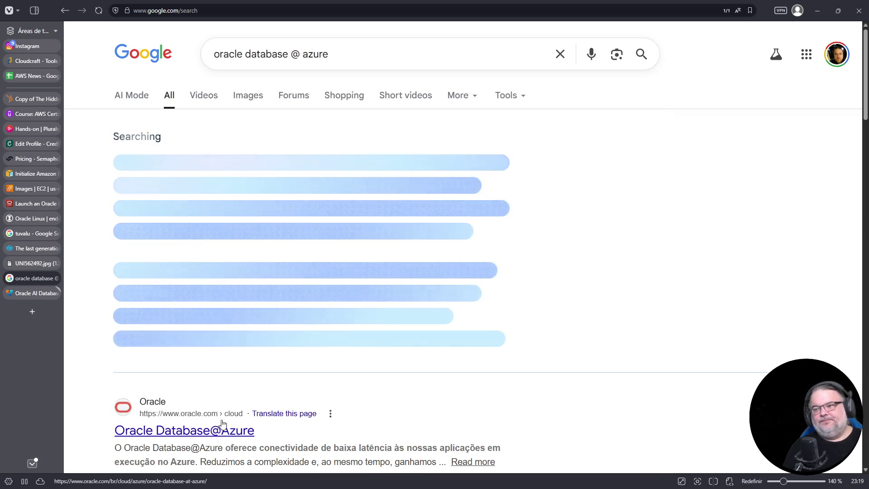
{"action": "middle_click", "coordinate": [194, 431]}
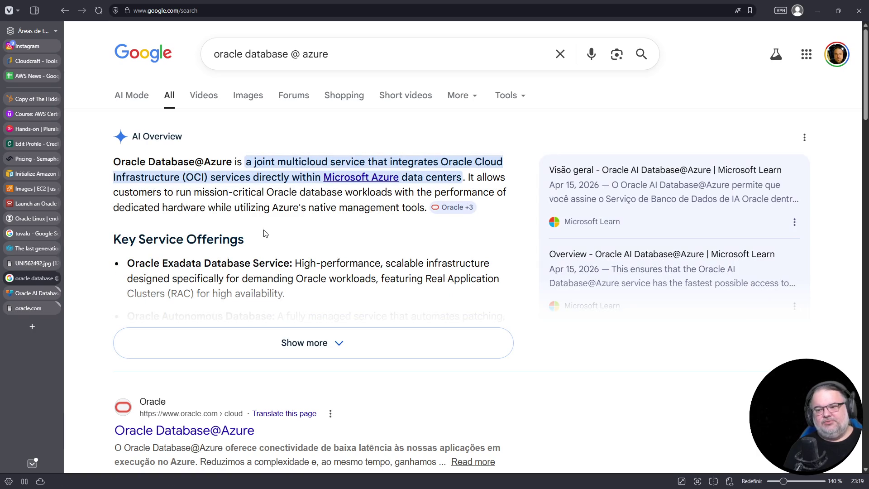
{"action": "double_click", "coordinate": [369, 56]}
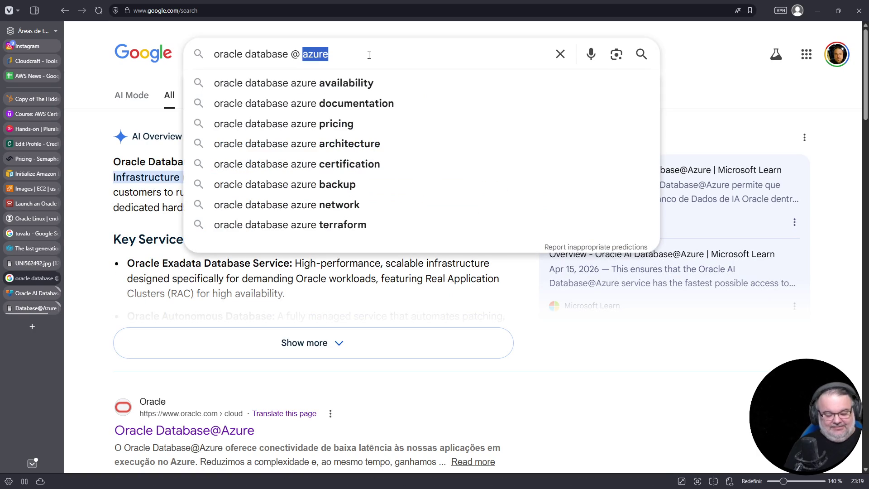
{"action": "type", "text": "gcp"}
{"action": "key", "text": "Return"}
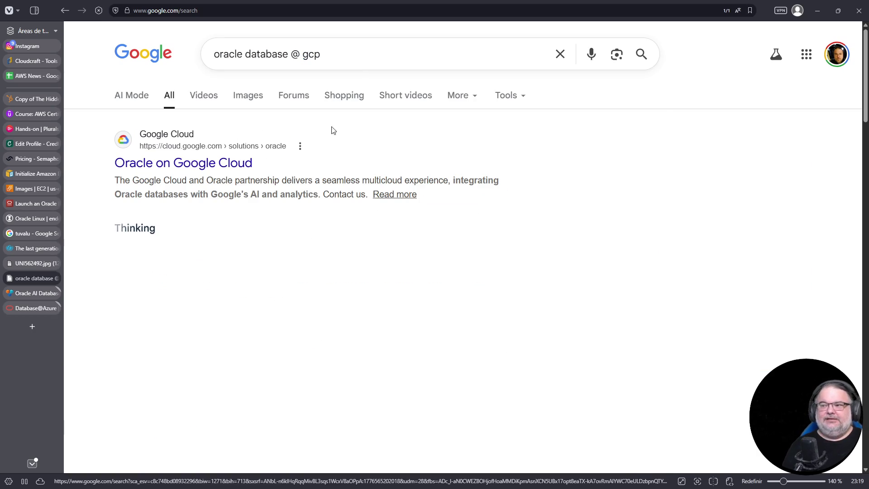
- Open the Oracle on Google Cloud result and scroll through its page
{"action": "left_click", "coordinate": [216, 162]}
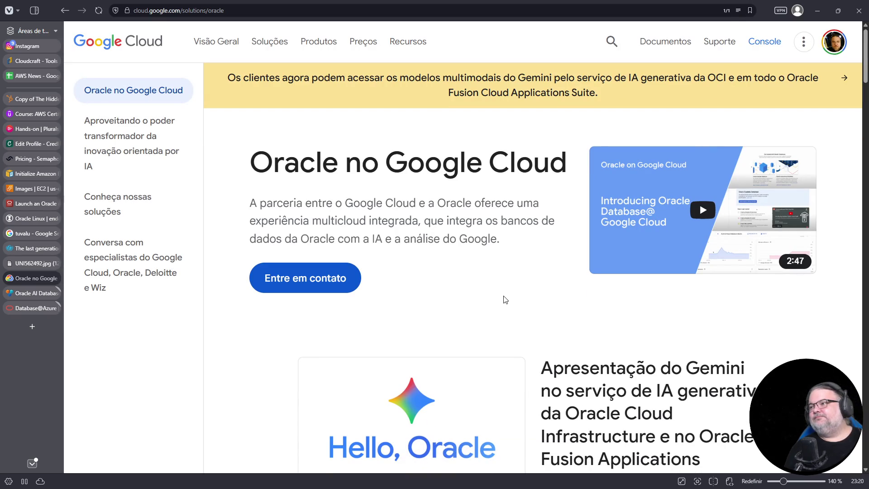
{"action": "scroll", "coordinate": [428, 265], "scroll_direction": "down", "scroll_amount": 3}
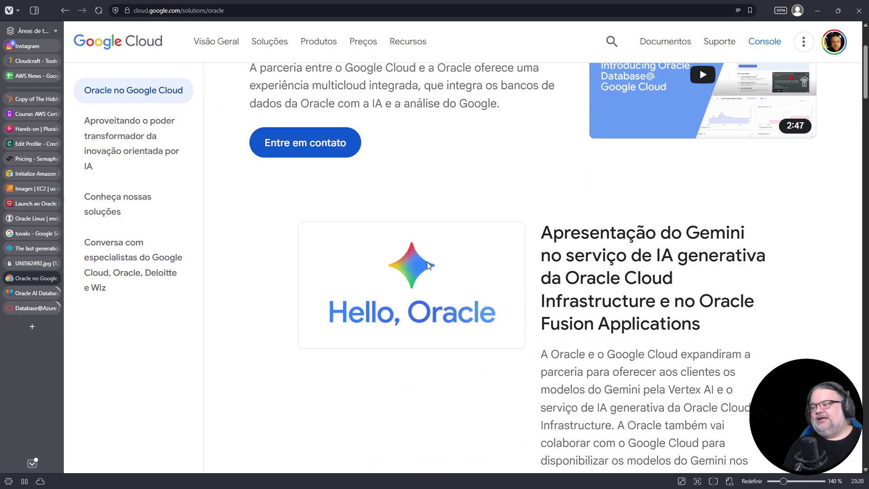
{"action": "scroll", "coordinate": [427, 265], "scroll_direction": "down", "scroll_amount": 15}
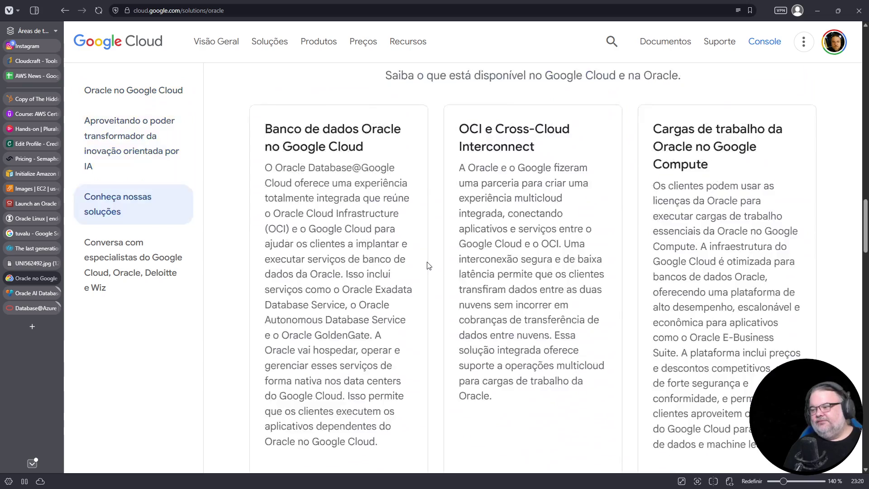
{"action": "scroll", "coordinate": [428, 266], "scroll_direction": "down", "scroll_amount": 15}
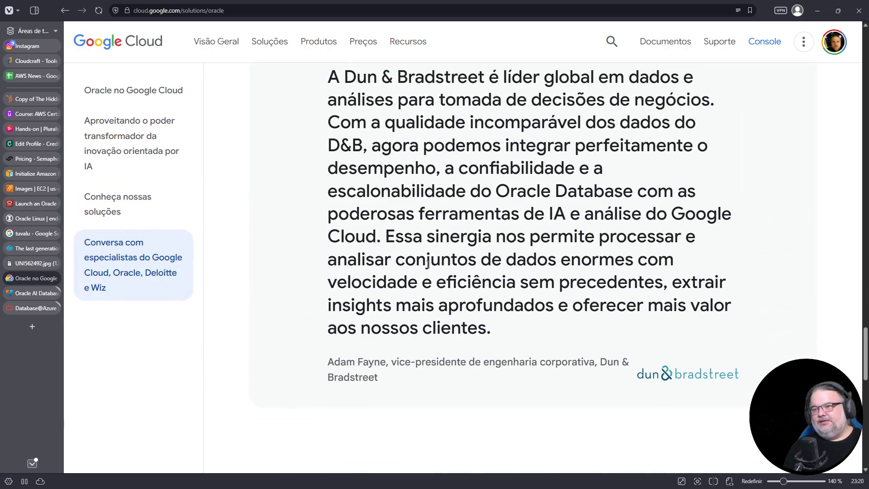
{"action": "scroll", "coordinate": [427, 265], "scroll_direction": "up", "scroll_amount": 20}
{"action": "scroll", "coordinate": [403, 221], "scroll_direction": "down", "scroll_amount": 1}
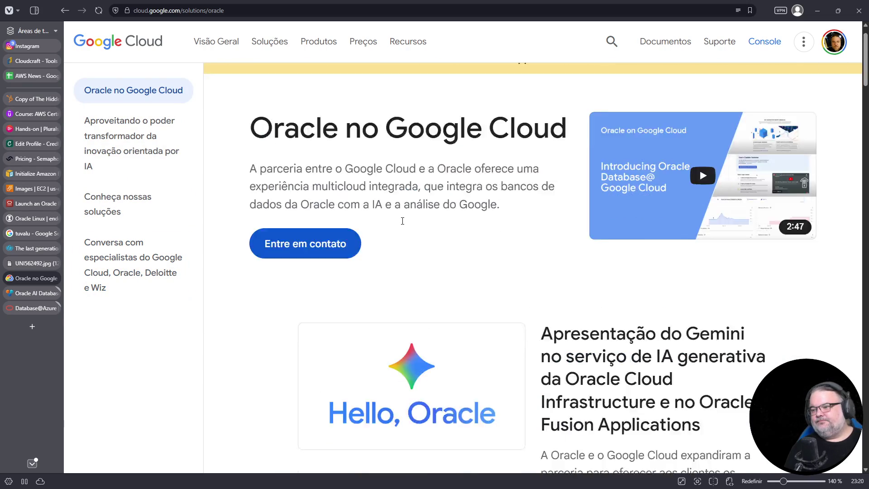
{"action": "scroll", "coordinate": [695, 183], "scroll_direction": "down", "scroll_amount": 10}
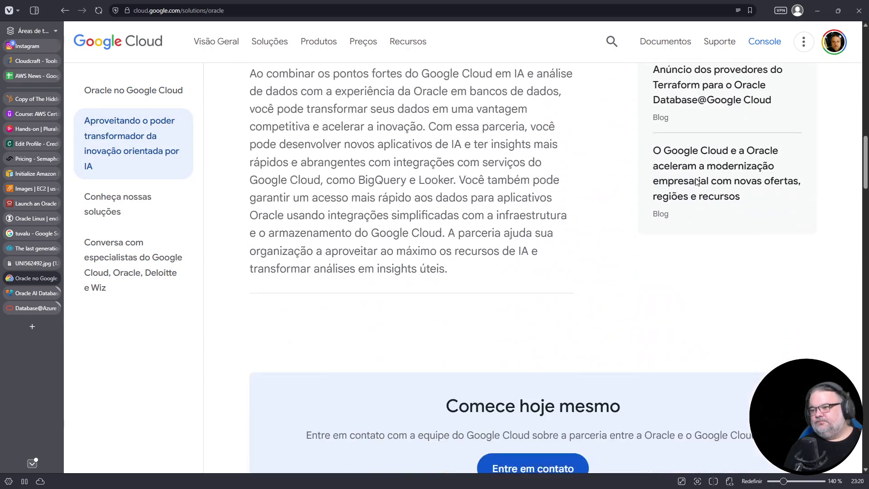
{"action": "scroll", "coordinate": [612, 194], "scroll_direction": "down", "scroll_amount": 2}
- Close the aerial island photo tab and return to the Oracle AI Database@AWS tab
{"action": "left_click", "coordinate": [31, 264]}
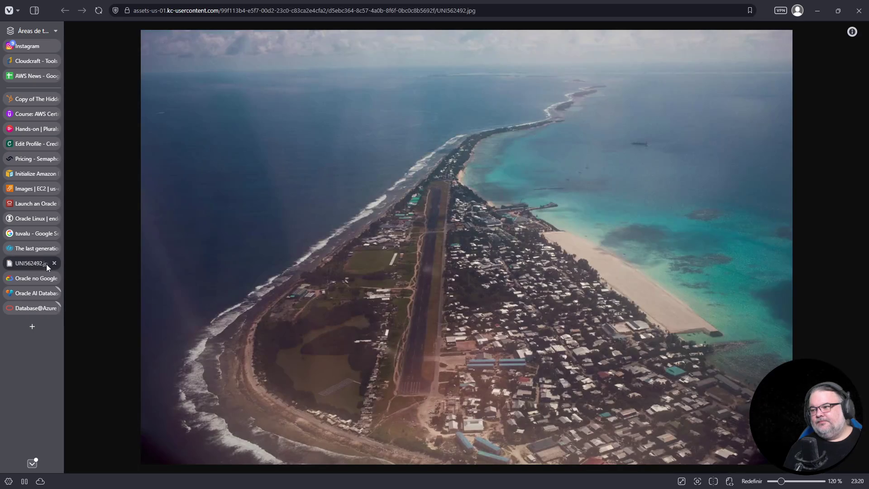
{"action": "left_click", "coordinate": [54, 263]}
{"action": "left_click", "coordinate": [31, 279]}
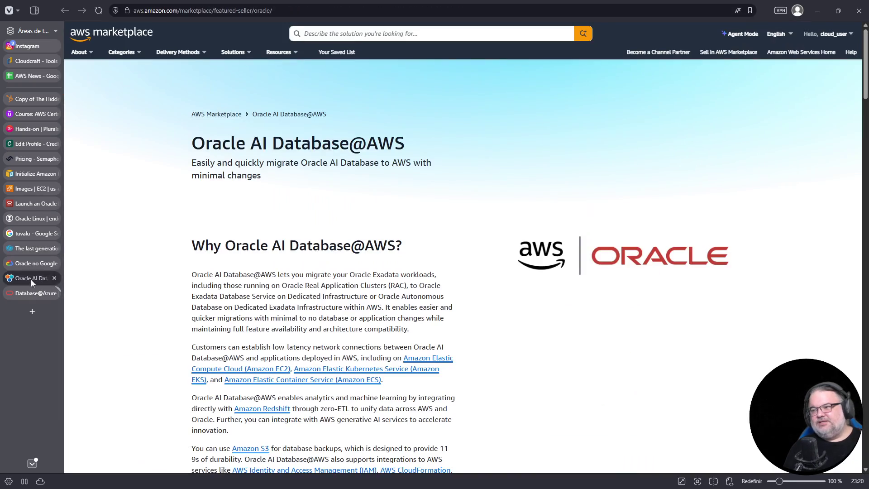
- Scroll the Oracle AI Database@AWS page past Benefits and Resources to the FAQs
{"action": "scroll", "coordinate": [393, 196], "scroll_direction": "down", "scroll_amount": 4}
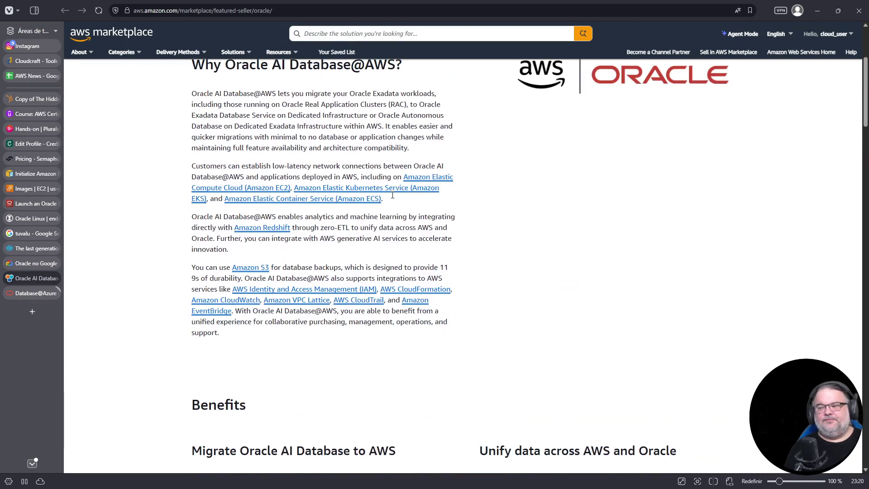
{"action": "scroll", "coordinate": [317, 218], "scroll_direction": "down", "scroll_amount": 10}
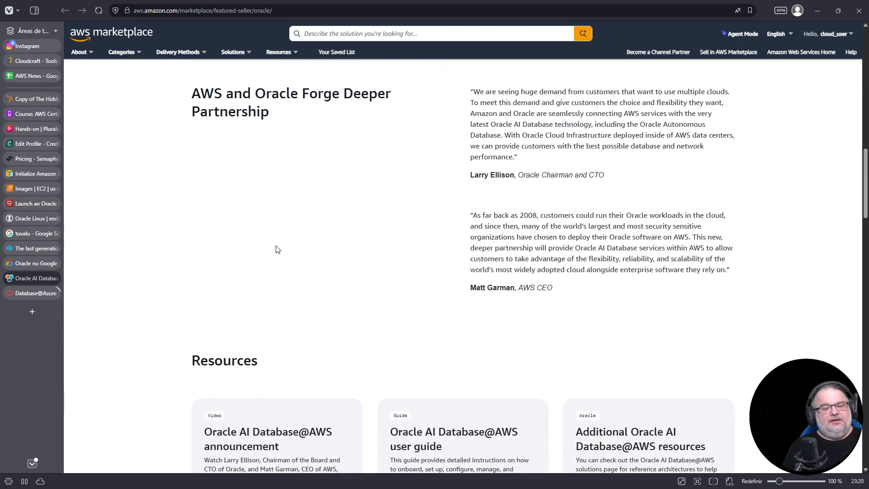
{"action": "scroll", "coordinate": [278, 250], "scroll_direction": "up", "scroll_amount": 14}
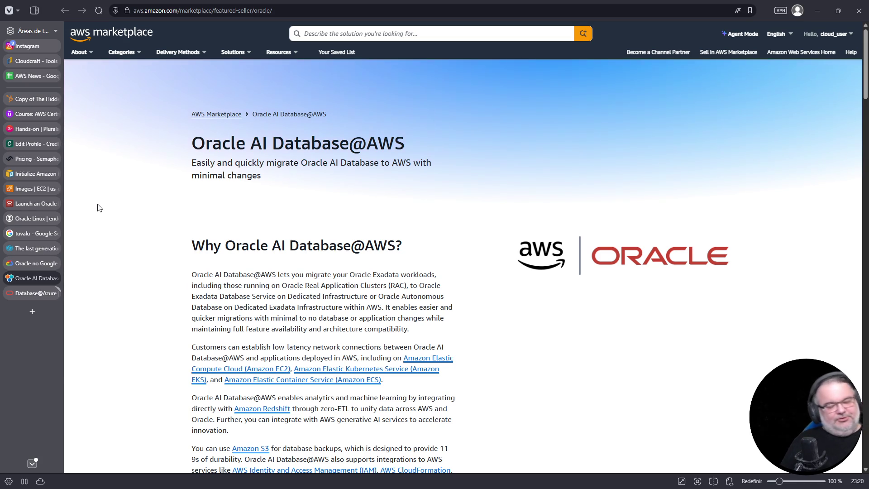
{"action": "scroll", "coordinate": [279, 217], "scroll_direction": "down", "scroll_amount": 6}
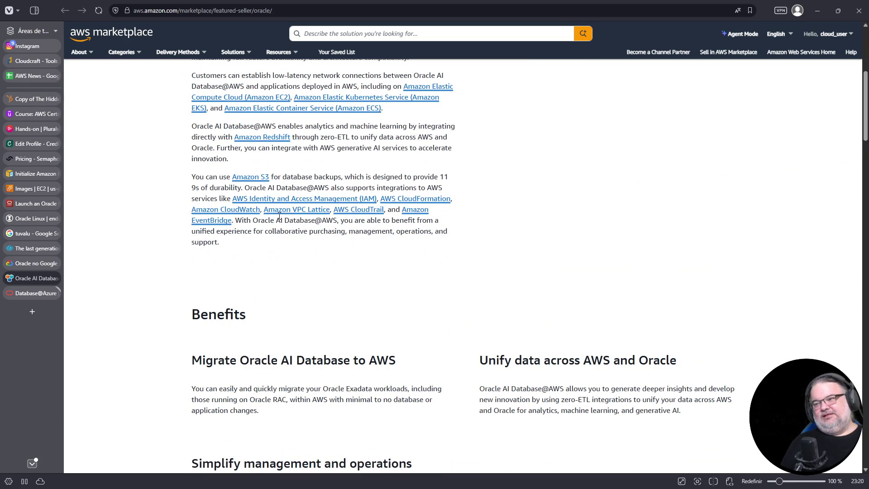
{"action": "scroll", "coordinate": [308, 220], "scroll_direction": "down", "scroll_amount": 6}
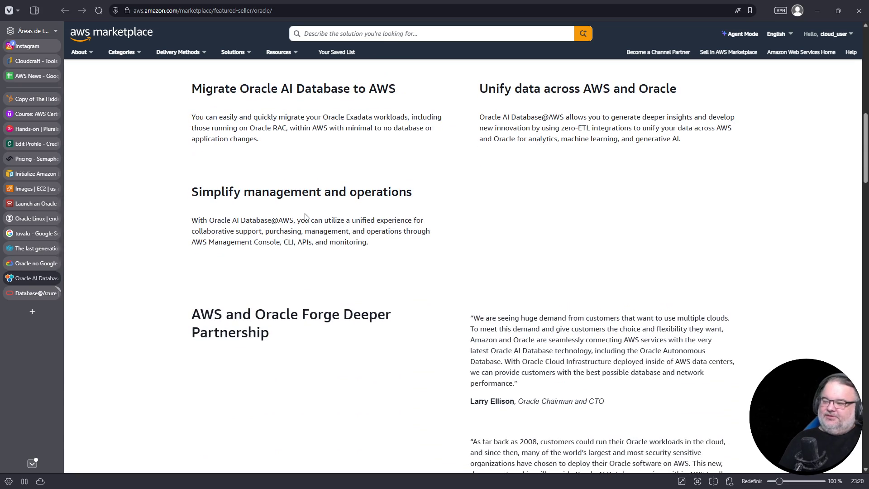
{"action": "scroll", "coordinate": [304, 215], "scroll_direction": "down", "scroll_amount": 10}
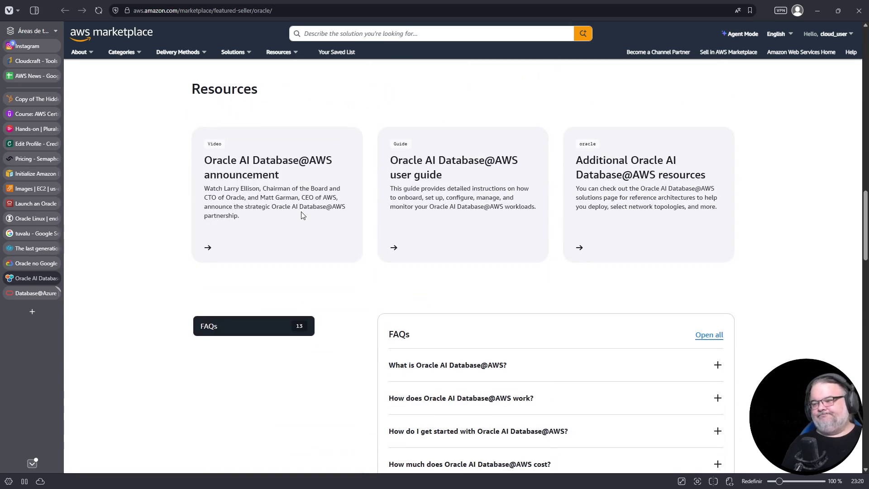
{"action": "scroll", "coordinate": [303, 217], "scroll_direction": "down", "scroll_amount": 3}
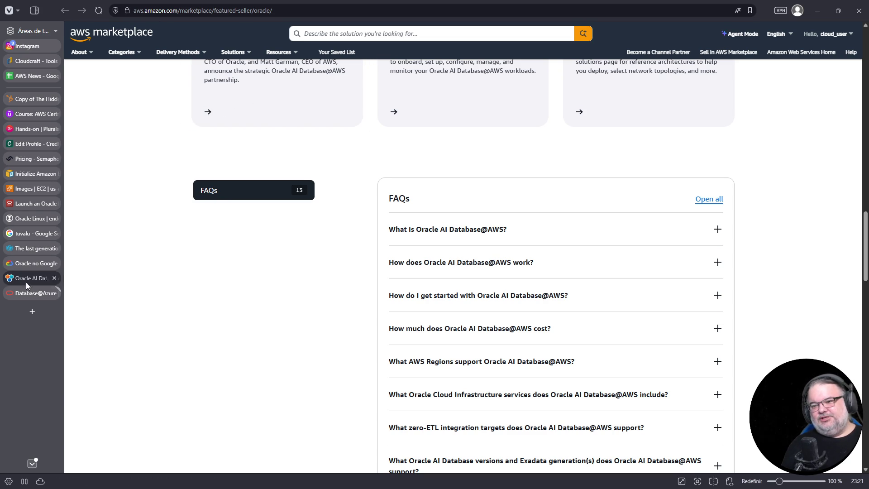
- Close the UNICEF Tuvalu article and tuvalu search results tabs
{"action": "left_click", "coordinate": [39, 263]}
{"action": "left_click", "coordinate": [36, 248]}
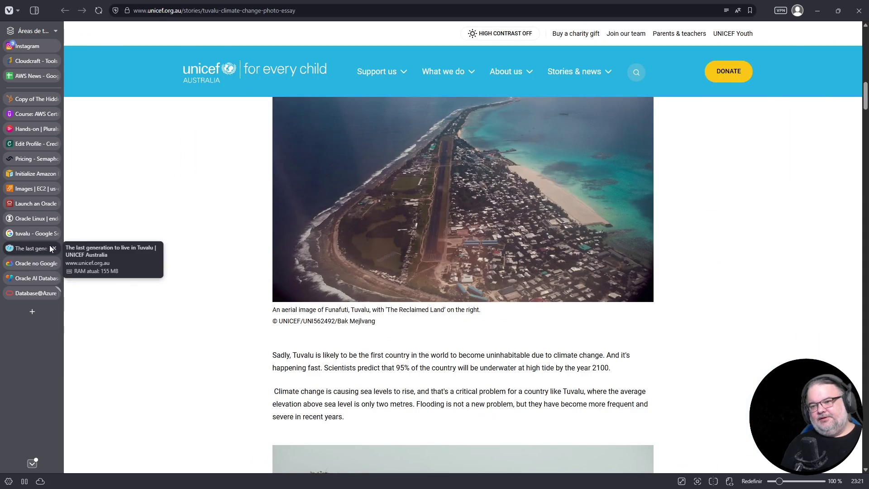
{"action": "left_click", "coordinate": [54, 249]}
{"action": "left_click", "coordinate": [54, 235]}
- Glance over the Oracle Linux end-of-life, Google Cloud and Database@Azure tabs, returning to Database@AWS
{"action": "left_click", "coordinate": [41, 218]}
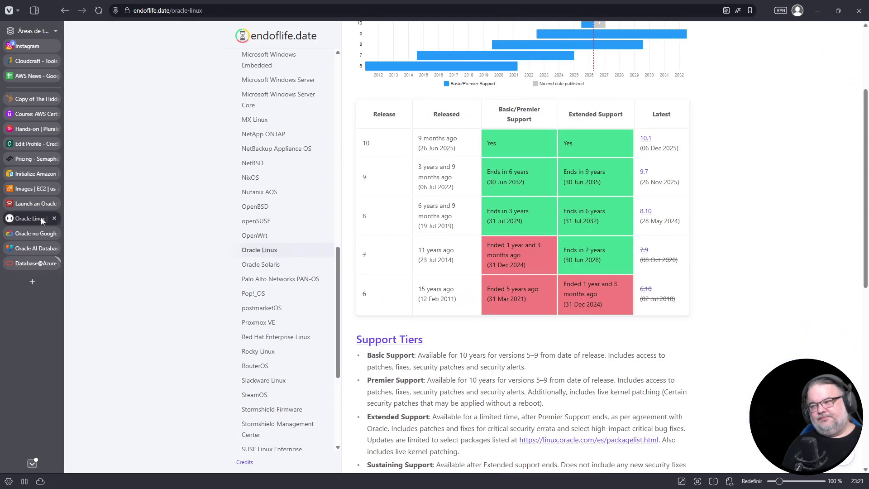
{"action": "left_click", "coordinate": [36, 234]}
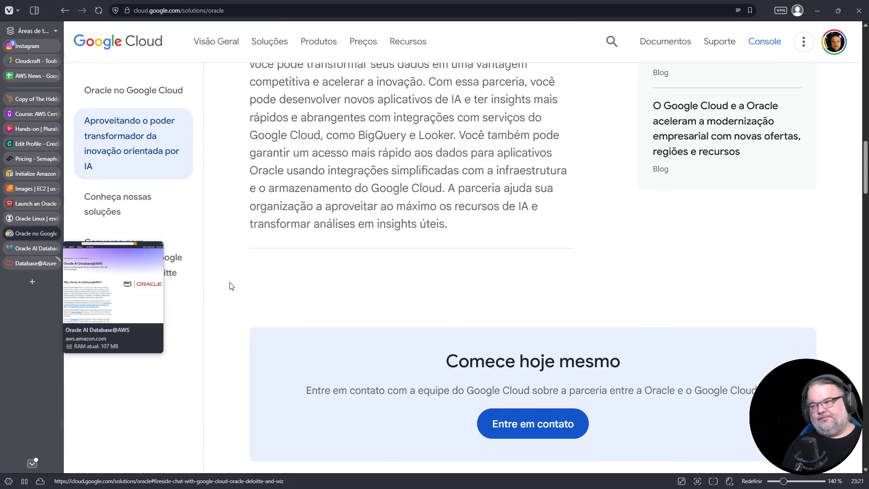
{"action": "scroll", "coordinate": [230, 289], "scroll_direction": "up", "scroll_amount": 10}
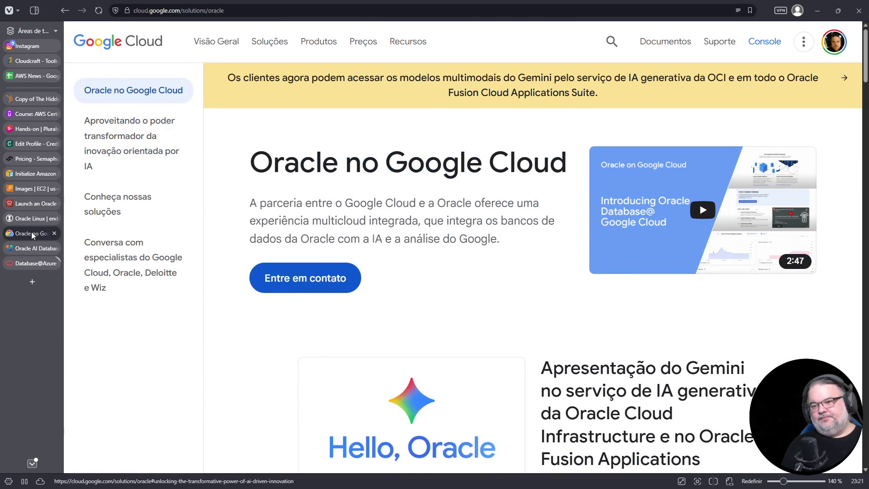
{"action": "left_click", "coordinate": [35, 263]}
{"action": "left_click", "coordinate": [37, 249]}
- Scroll through the 13 Oracle AI Database@AWS FAQs, from overview to pricing and Regions
{"action": "scroll", "coordinate": [167, 205], "scroll_direction": "up", "scroll_amount": 15}
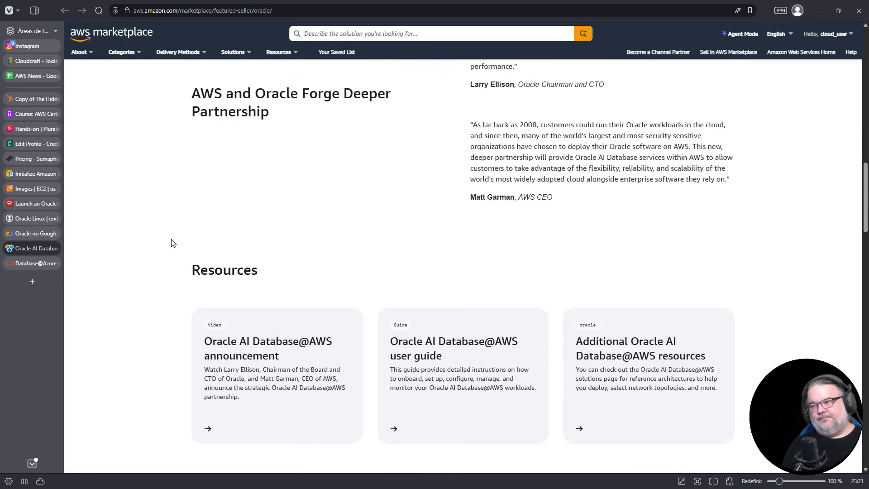
{"action": "scroll", "coordinate": [366, 246], "scroll_direction": "down", "scroll_amount": 10}
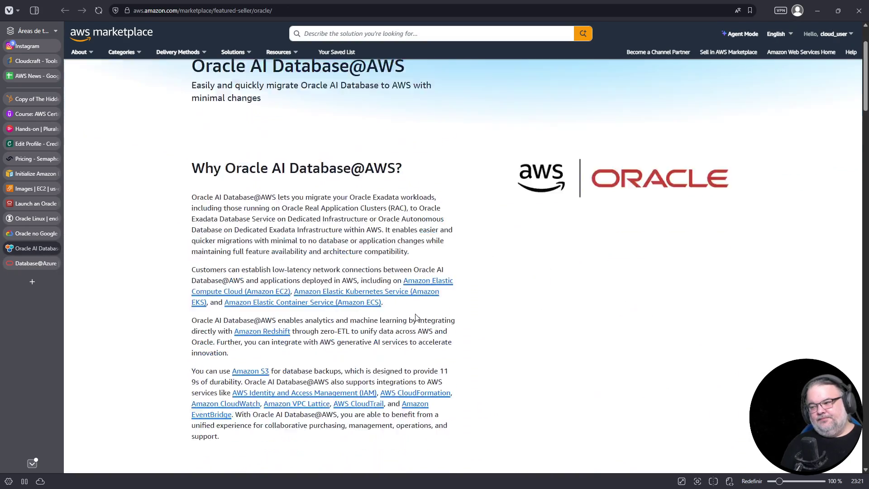
{"action": "scroll", "coordinate": [421, 285], "scroll_direction": "down", "scroll_amount": 5}
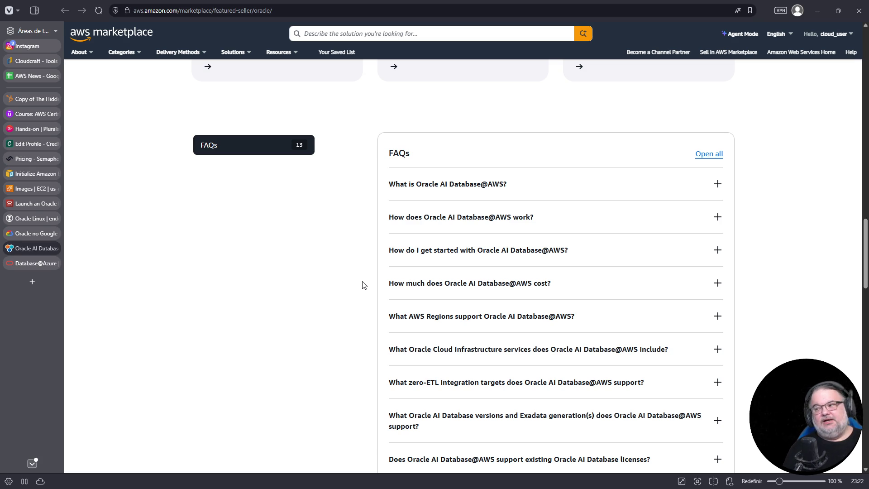
{"action": "scroll", "coordinate": [866, 222], "scroll_direction": "up", "scroll_amount": 1}
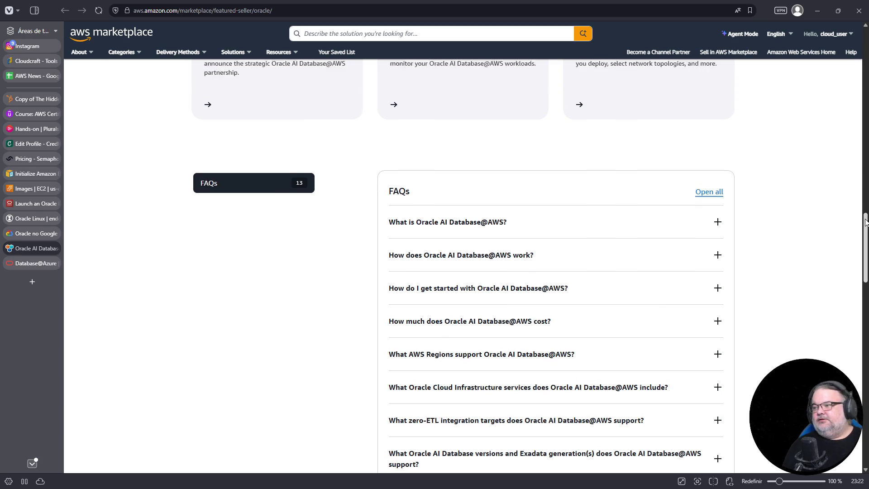
{"action": "scroll", "coordinate": [866, 222], "scroll_direction": "up", "scroll_amount": 1}
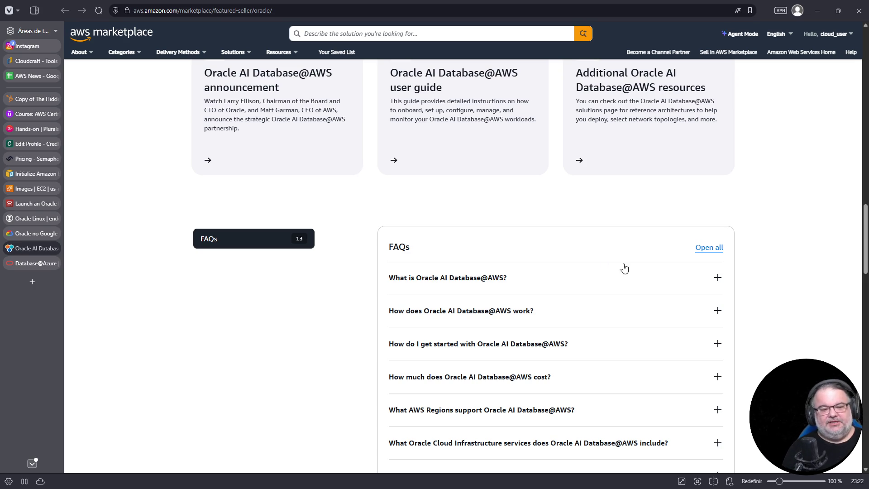
- Go to serpro.gov.br and close the Database@Azure tab
{"action": "left_click", "coordinate": [456, 10]}
{"action": "type", "text": "serp"}
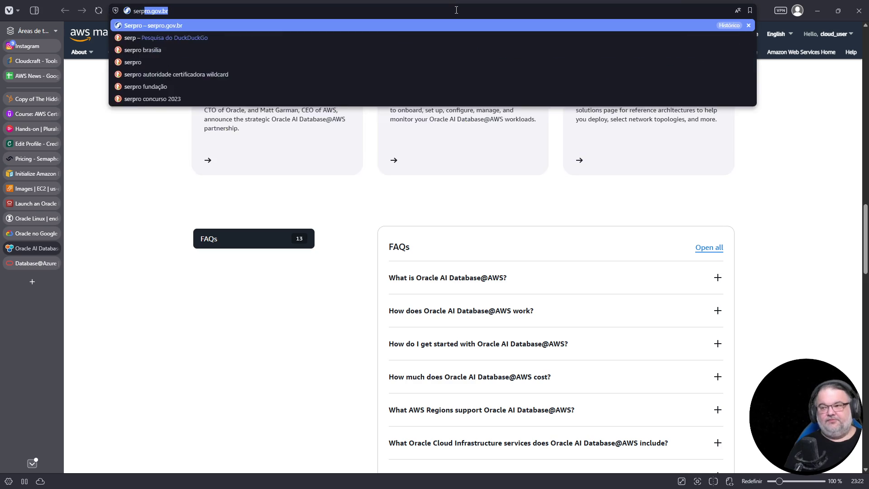
{"action": "type", "text": "ro.gov.b"}
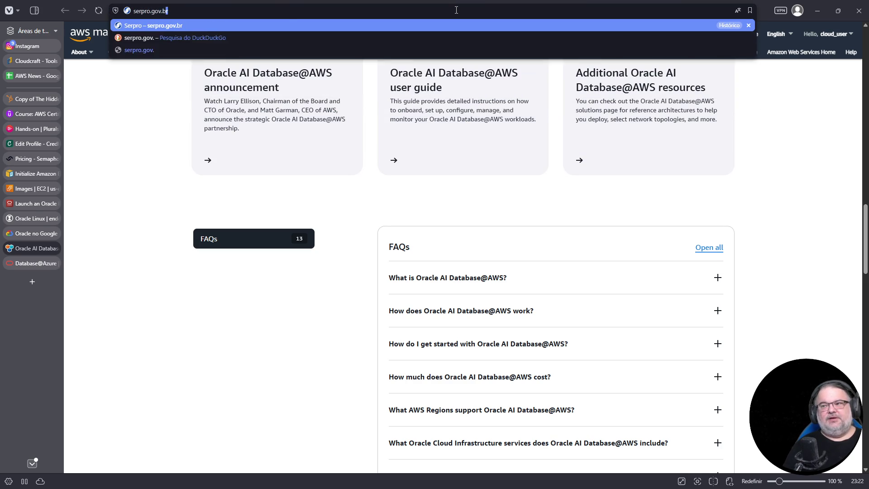
{"action": "key", "text": "Return"}
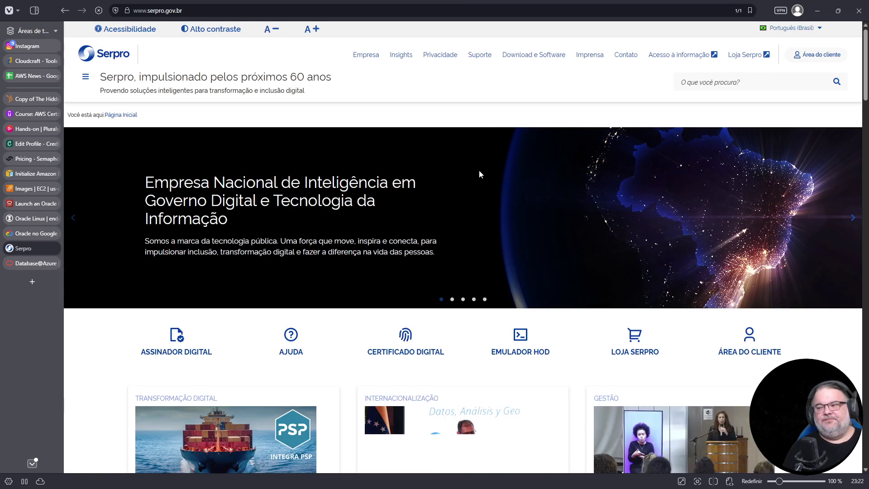
{"action": "left_click", "coordinate": [55, 265]}
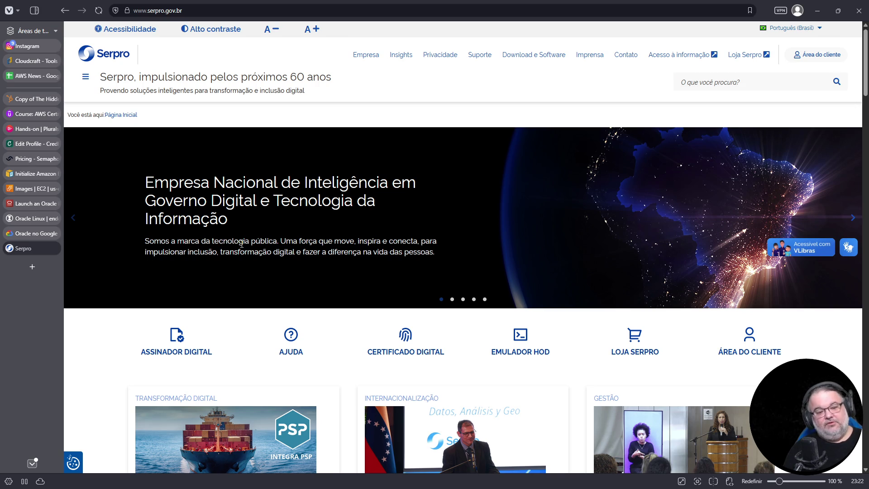
- Scroll the Serpro homepage down to its 60-year video and CNH do Brasil section
{"action": "scroll", "coordinate": [281, 234], "scroll_direction": "down", "scroll_amount": 10}
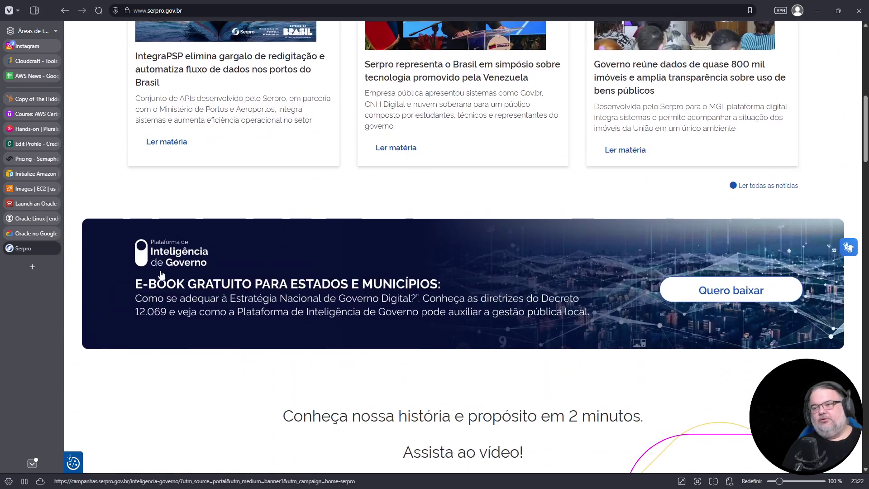
{"action": "scroll", "coordinate": [161, 274], "scroll_direction": "up", "scroll_amount": 4}
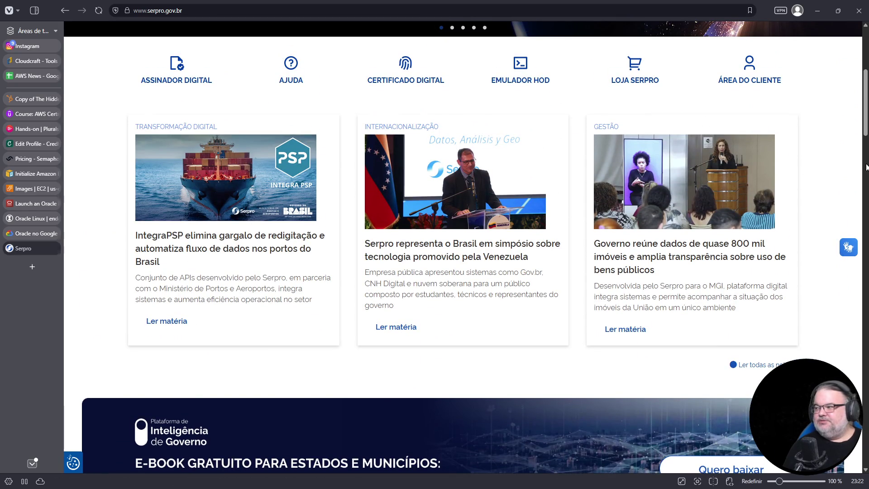
{"action": "mouse_move", "coordinate": [866, 123]}
{"action": "left_mouse_down"}
{"action": "mouse_move", "coordinate": [866, 94]}
{"action": "mouse_move", "coordinate": [861, 131]}
{"action": "left_mouse_up"}
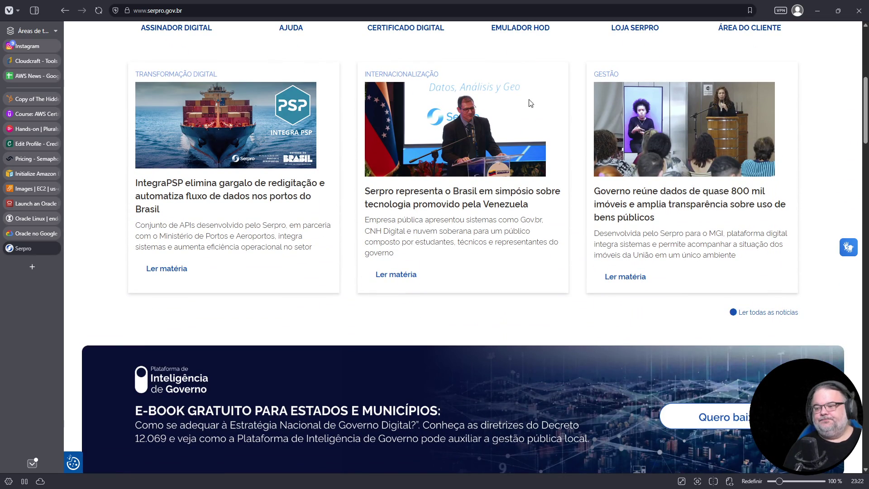
{"action": "scroll", "coordinate": [367, 252], "scroll_direction": "down", "scroll_amount": 10}
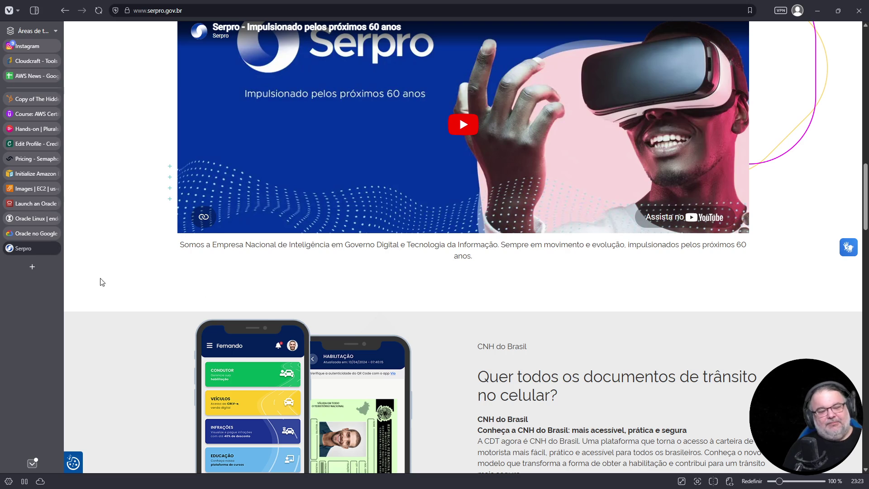
{"action": "left_click", "coordinate": [219, 8]}
- Go to LinkedIn Jobs and search jobs in Switzerland, getting 50,388 results
{"action": "type", "text": "linkedin.com/feed/"}
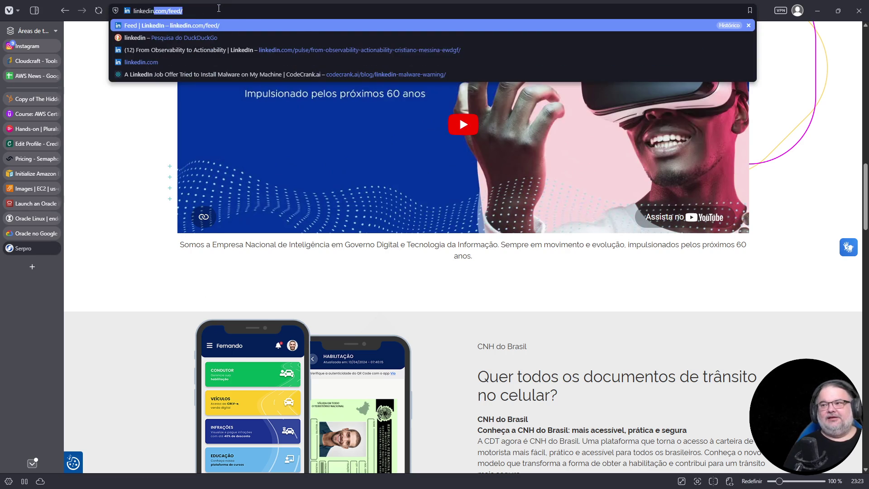
{"action": "key", "text": "Return"}
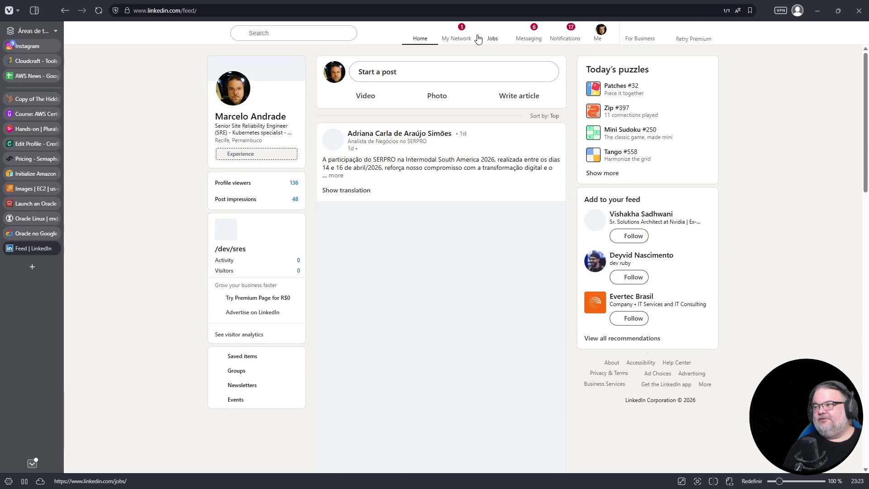
{"action": "left_click", "coordinate": [493, 39]}
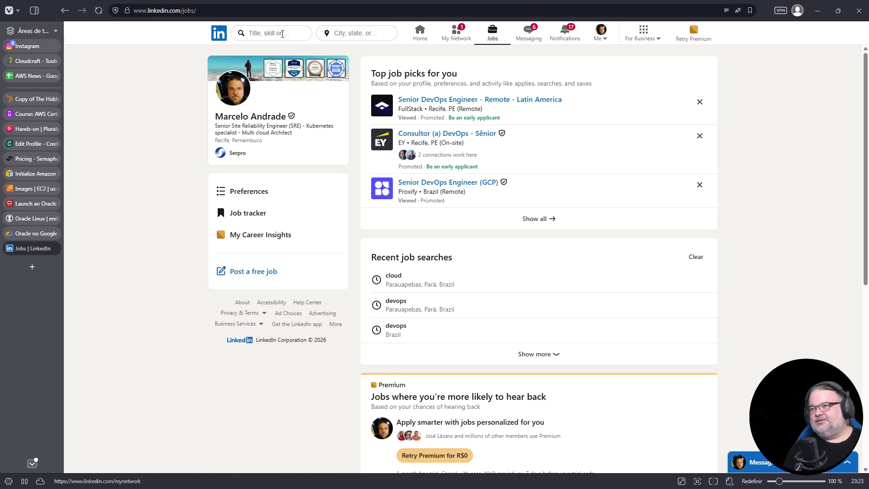
{"action": "left_click", "coordinate": [282, 34]}
{"action": "left_click", "coordinate": [334, 32]}
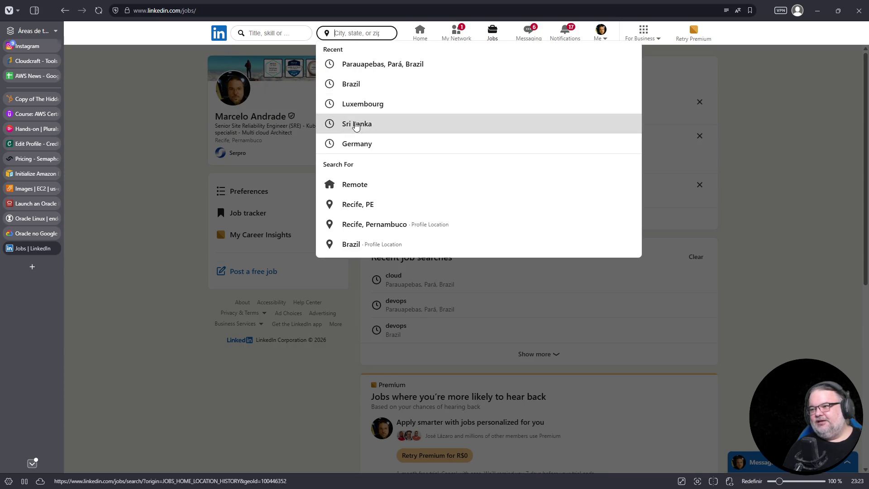
{"action": "type", "text": "switz"}
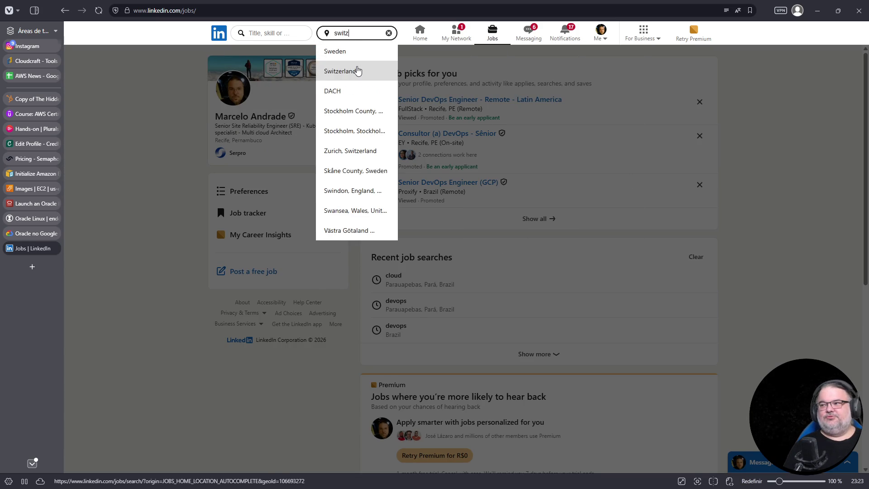
{"action": "type", "text": "erl"}
{"action": "left_click", "coordinate": [359, 53]}
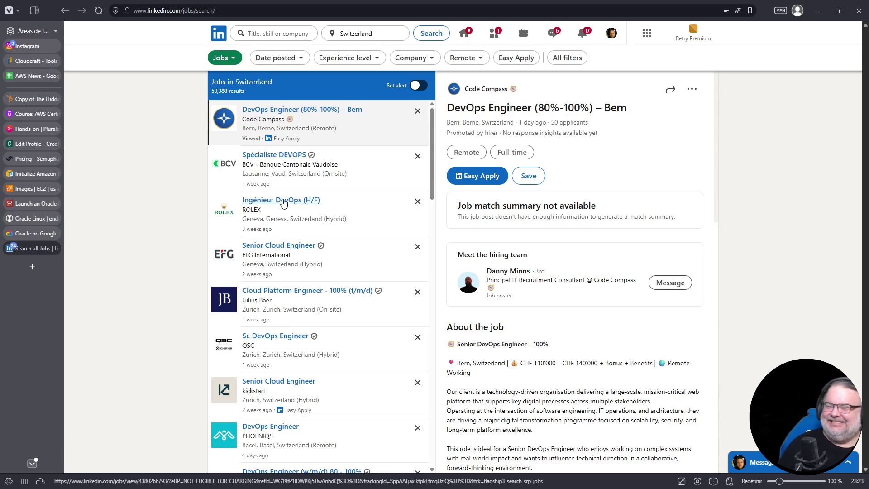
- Open ROLEX's Ingénieur DevOps (H/F) Geneva posting and read its Microsoft technology requirements
{"action": "left_click", "coordinate": [284, 200]}
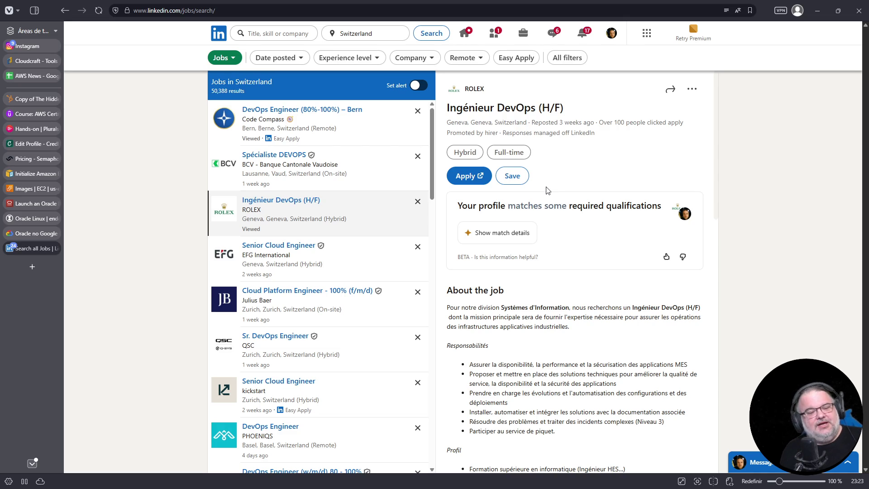
{"action": "scroll", "coordinate": [548, 190], "scroll_direction": "down", "scroll_amount": 3}
{"action": "scroll", "coordinate": [548, 190], "scroll_direction": "up", "scroll_amount": 2}
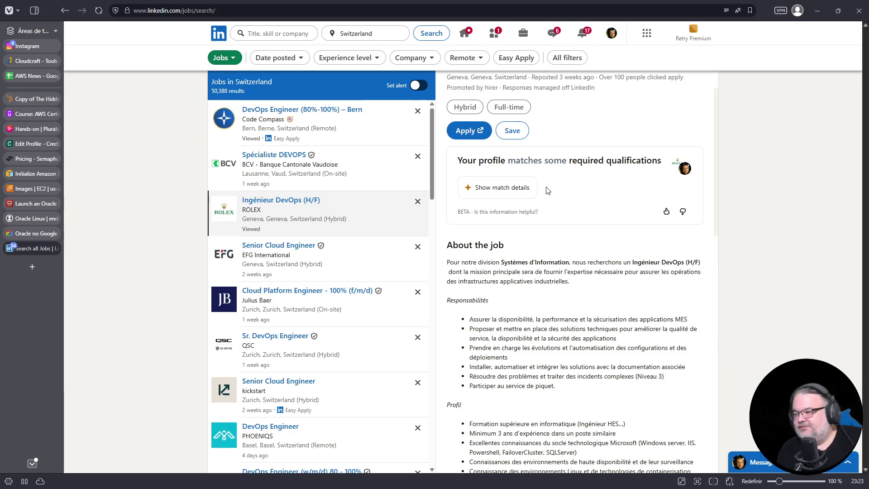
{"action": "scroll", "coordinate": [576, 179], "scroll_direction": "down", "scroll_amount": 3}
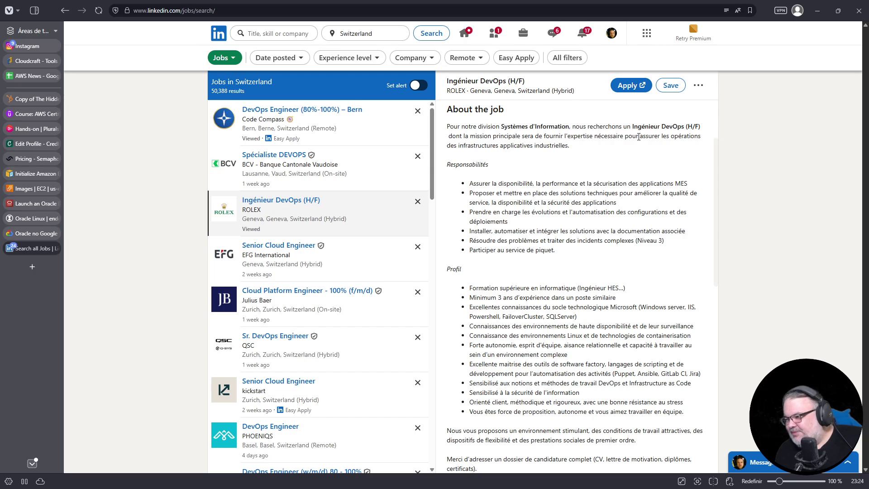
{"action": "scroll", "coordinate": [638, 136], "scroll_direction": "down", "scroll_amount": 2}
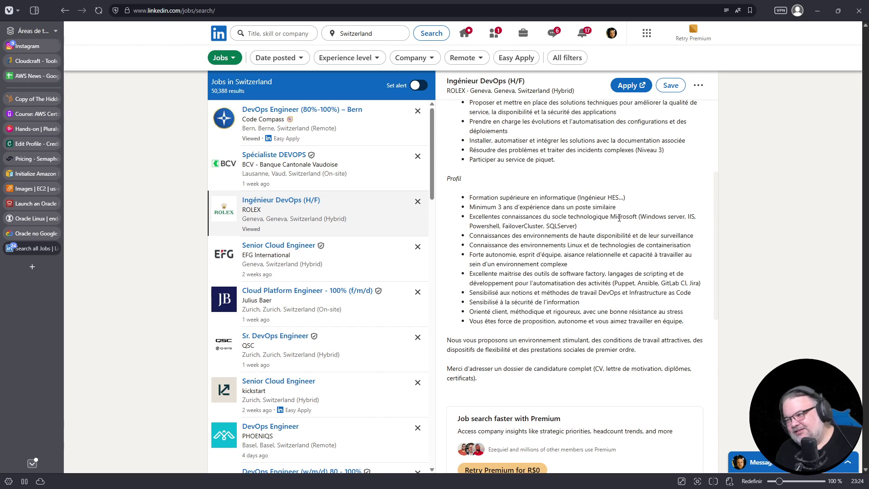
{"action": "mouse_move", "coordinate": [617, 218]}
{"action": "left_mouse_down"}
{"action": "mouse_move", "coordinate": [624, 218]}
{"action": "mouse_move", "coordinate": [545, 225]}
{"action": "mouse_move", "coordinate": [568, 223]}
{"action": "left_mouse_up"}
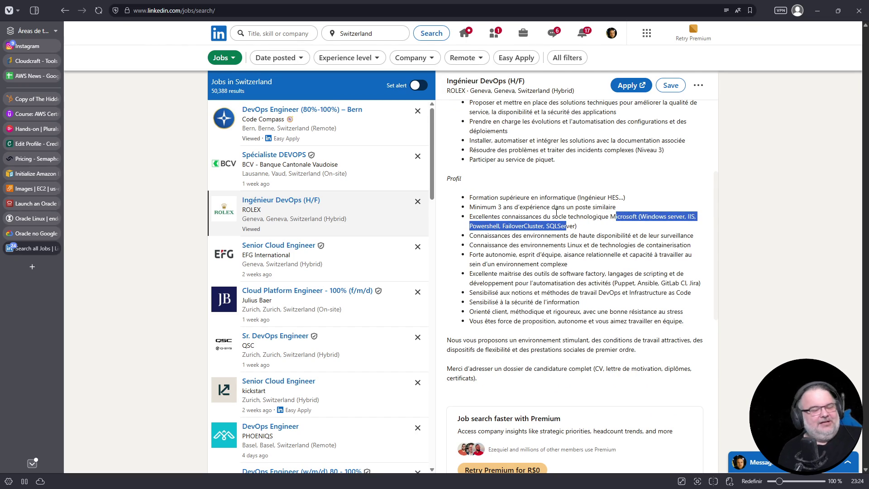
{"action": "left_click", "coordinate": [559, 225]}
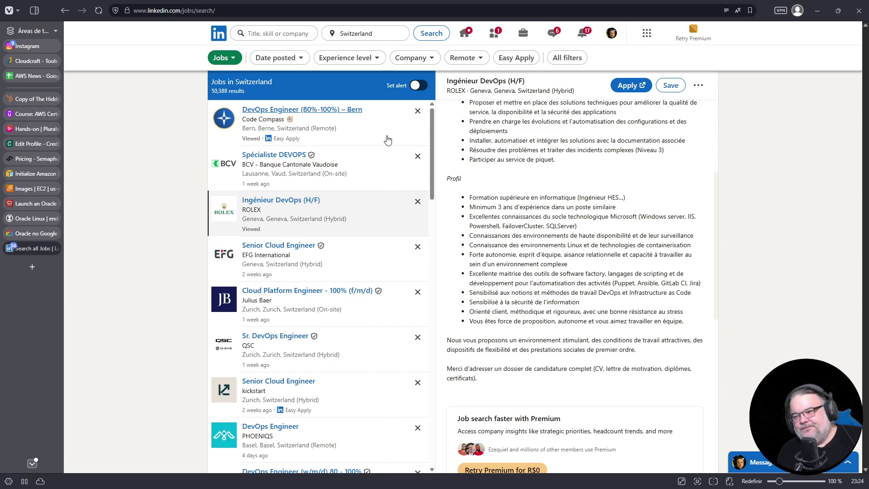
- Open Julius Baer's Cloud Platform Engineer posting and search the page for 'german' (no matches)
{"action": "left_click", "coordinate": [285, 297]}
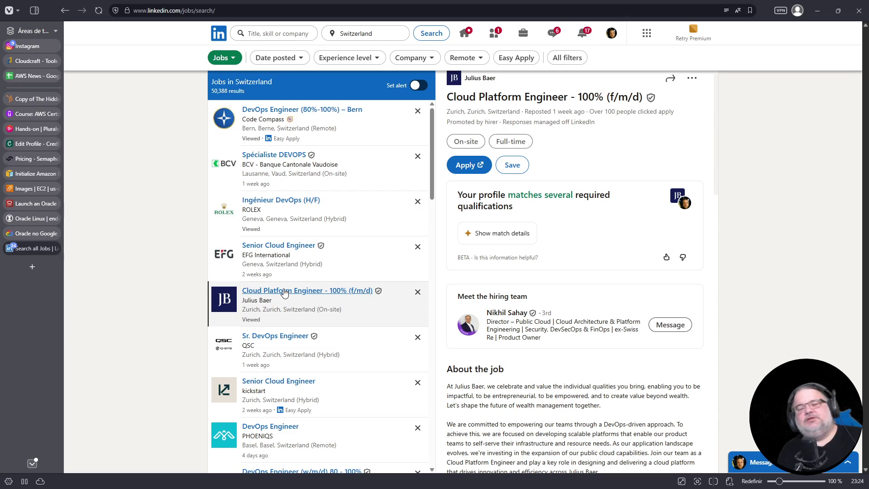
{"action": "scroll", "coordinate": [636, 249], "scroll_direction": "down", "scroll_amount": 5}
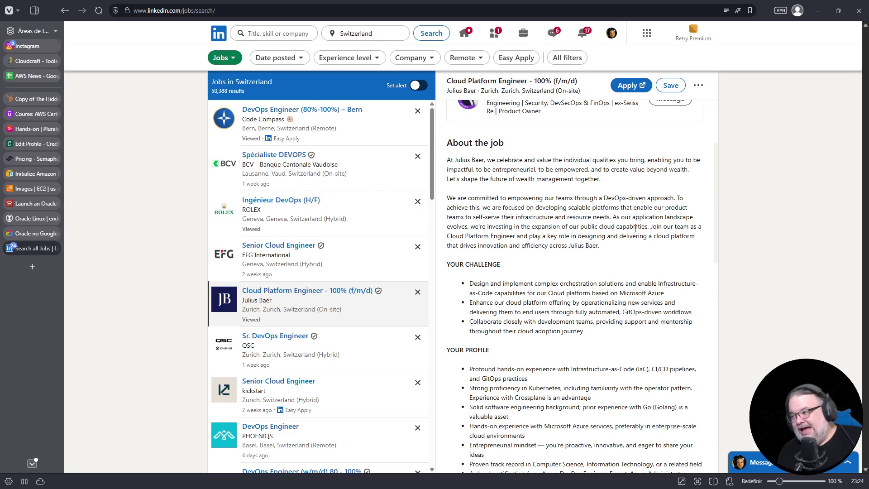
{"action": "key", "text": "ctrl+f"}
{"action": "type", "text": "german"}
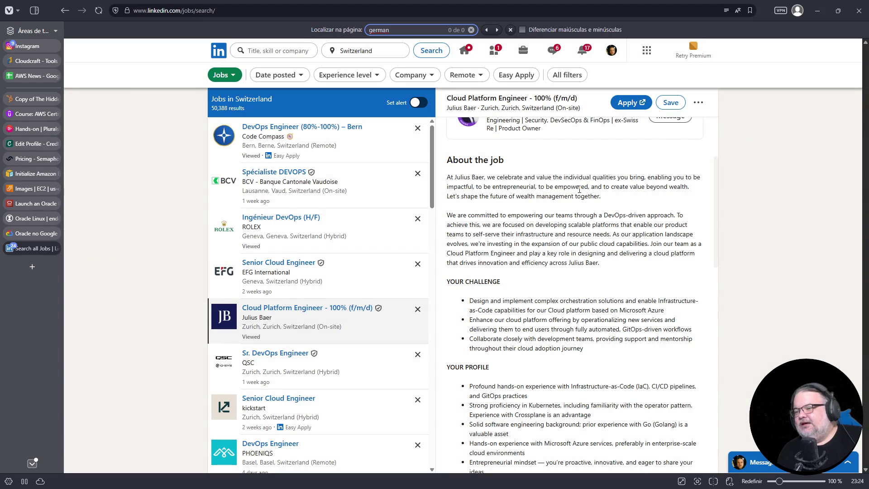
- Highlight the IaC, Kubernetes, enterprise-cloud, Computer Science and certification requirements; open LinkedIn in a background tab
{"action": "scroll", "coordinate": [610, 185], "scroll_direction": "up", "scroll_amount": 5}
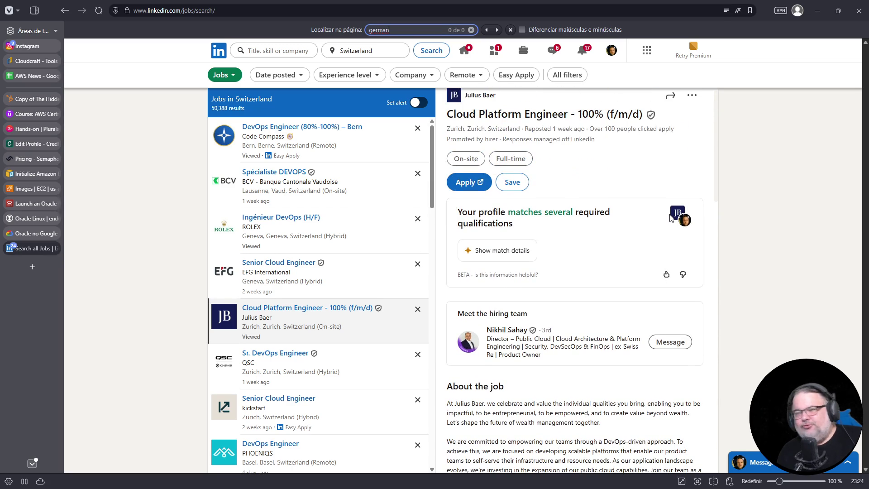
{"action": "scroll", "coordinate": [584, 207], "scroll_direction": "down", "scroll_amount": 6}
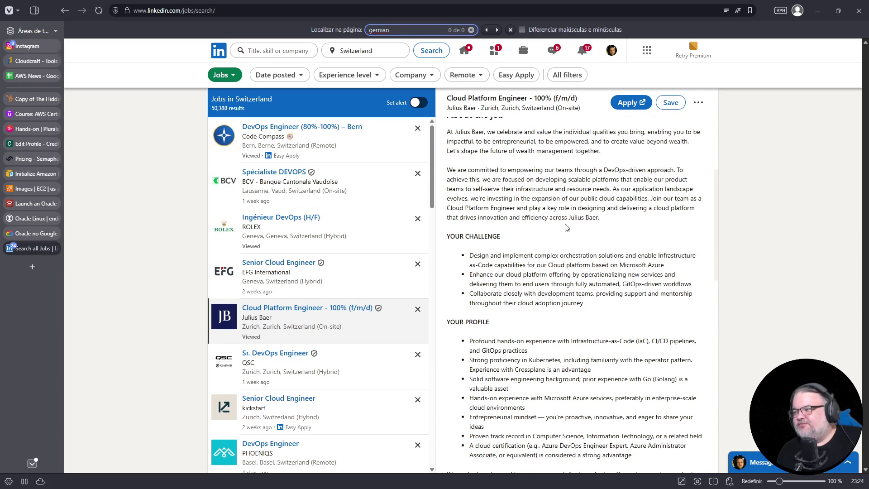
{"action": "scroll", "coordinate": [629, 205], "scroll_direction": "down", "scroll_amount": 2}
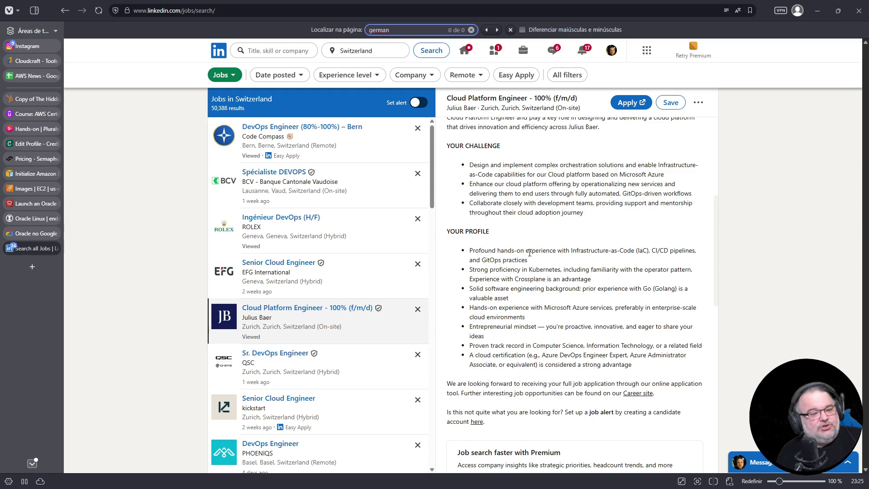
{"action": "mouse_move", "coordinate": [589, 250]}
{"action": "left_mouse_down"}
{"action": "mouse_move", "coordinate": [684, 252]}
{"action": "mouse_move", "coordinate": [634, 267]}
{"action": "mouse_move", "coordinate": [620, 261]}
{"action": "left_mouse_up"}
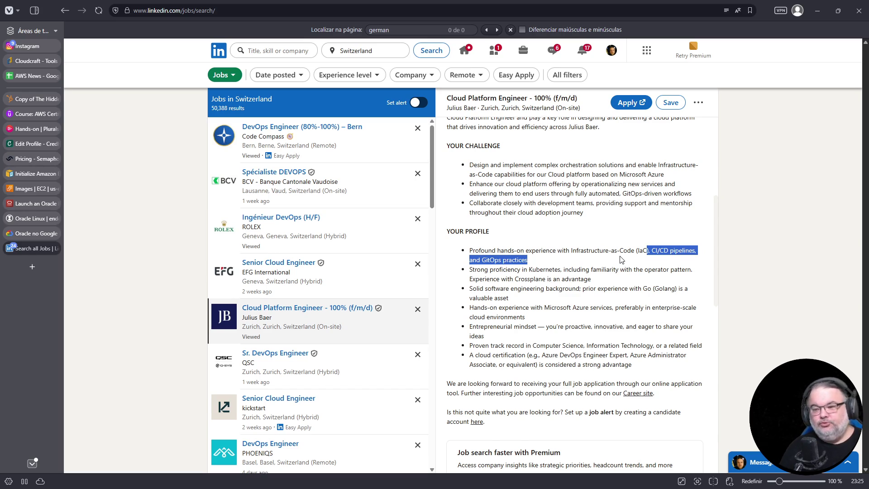
{"action": "double_click", "coordinate": [499, 272]}
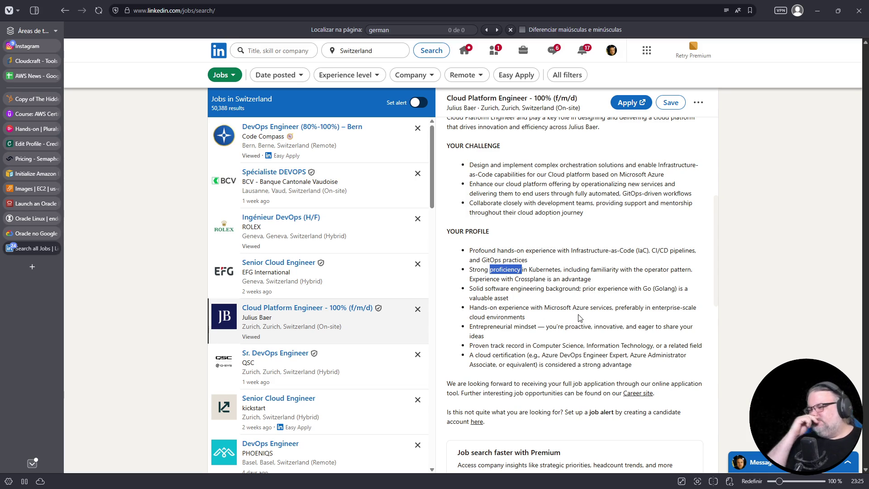
{"action": "mouse_move", "coordinate": [667, 308]}
{"action": "left_mouse_down"}
{"action": "mouse_move", "coordinate": [675, 308]}
{"action": "mouse_move", "coordinate": [526, 319]}
{"action": "left_mouse_up"}
{"action": "scroll", "coordinate": [542, 327], "scroll_direction": "down", "scroll_amount": 3}
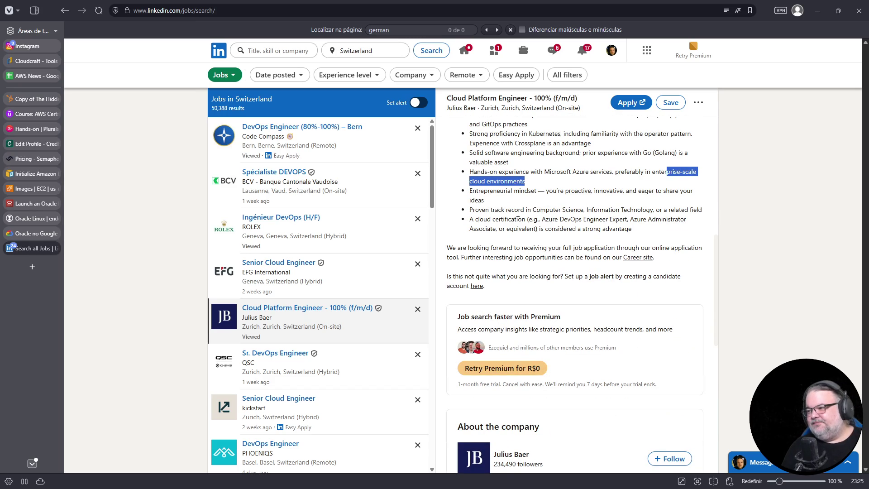
{"action": "left_click_drag", "start_coordinate": [485, 210], "coordinate": [580, 209]}
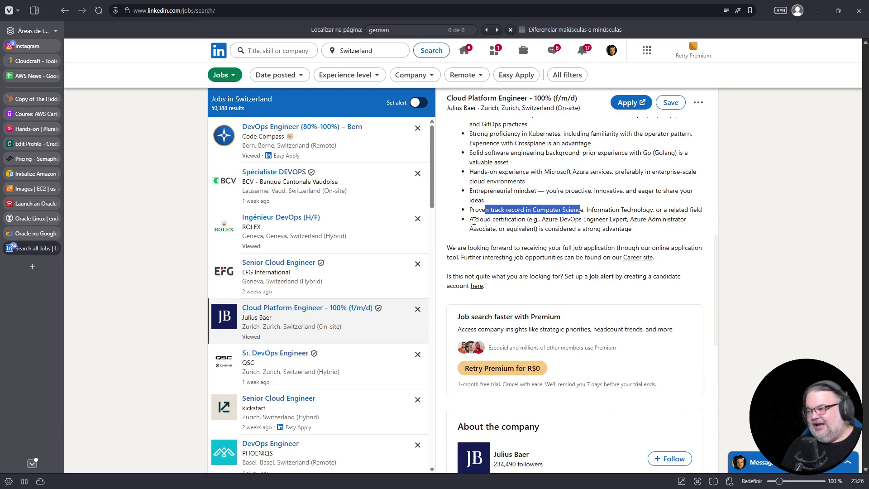
{"action": "left_click_drag", "start_coordinate": [474, 221], "coordinate": [642, 232]}
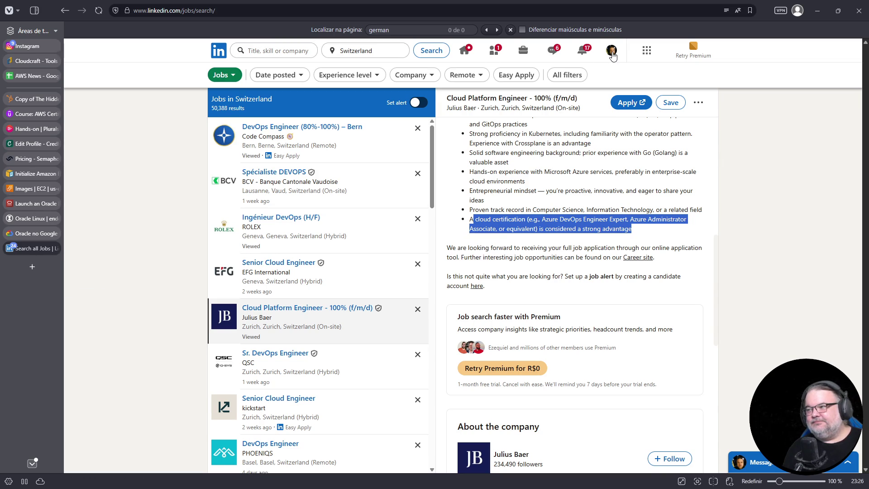
{"action": "middle_click", "coordinate": [219, 52]}
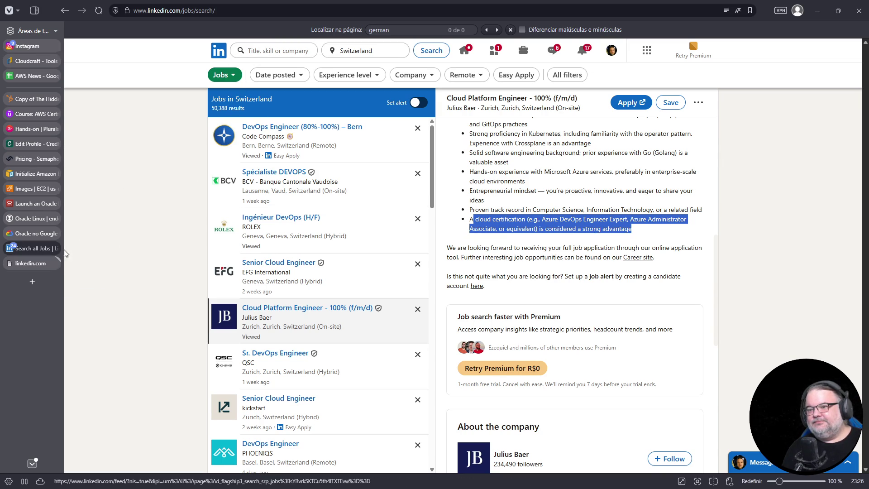
- Switch to the new LinkedIn tab and go to your own profile page
{"action": "left_click", "coordinate": [19, 264]}
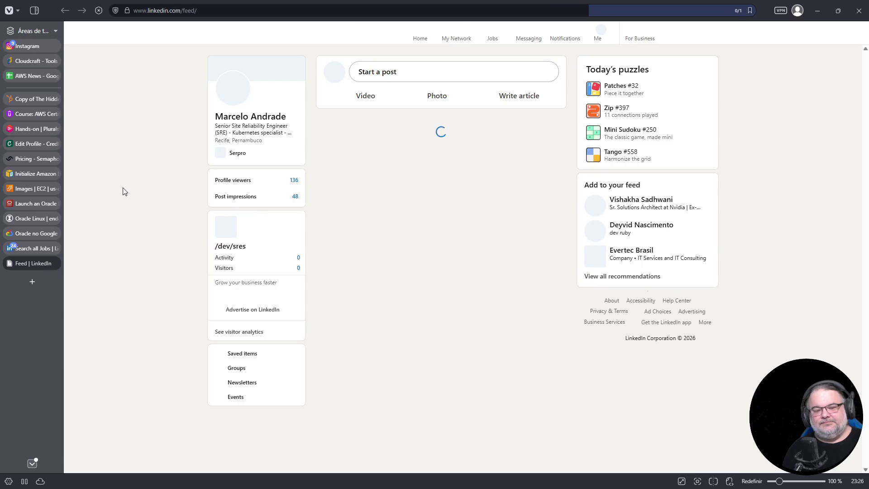
{"action": "left_click", "coordinate": [254, 117]}
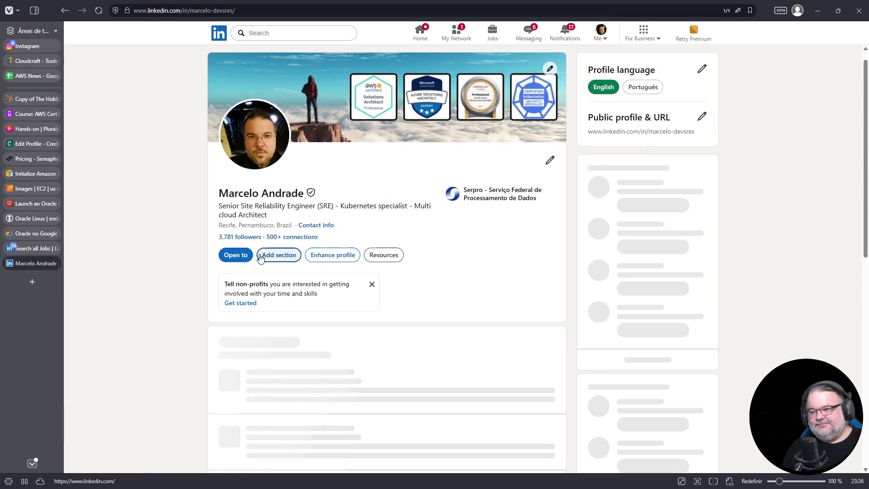
{"action": "scroll", "coordinate": [253, 254], "scroll_direction": "down", "scroll_amount": 15}
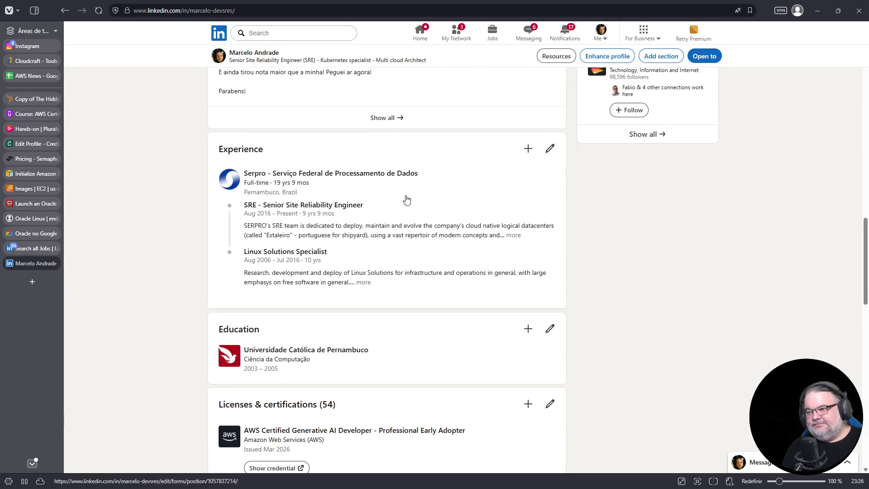
{"action": "scroll", "coordinate": [406, 198], "scroll_direction": "up", "scroll_amount": 2}
{"action": "scroll", "coordinate": [383, 268], "scroll_direction": "down", "scroll_amount": 6}
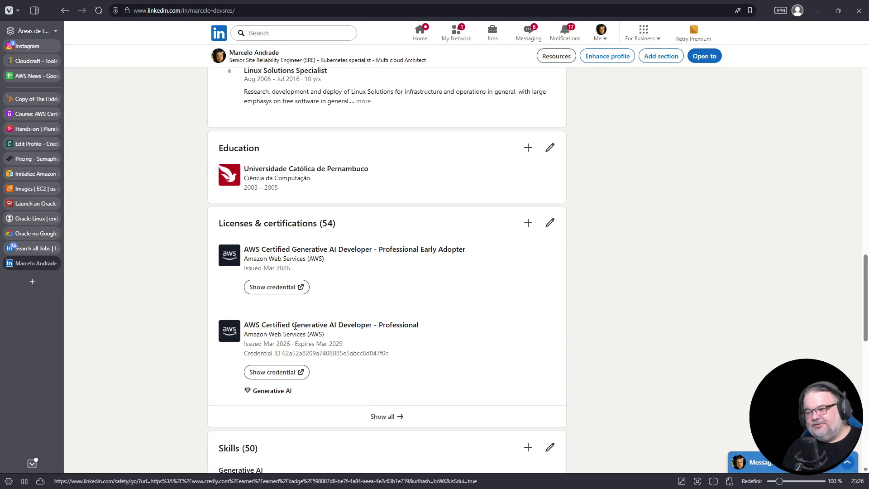
- Show all 54 Licenses & certifications, scrolling to HashiCorp Terraform, AWS Solutions Architect and CKAD
{"action": "left_click", "coordinate": [387, 416]}
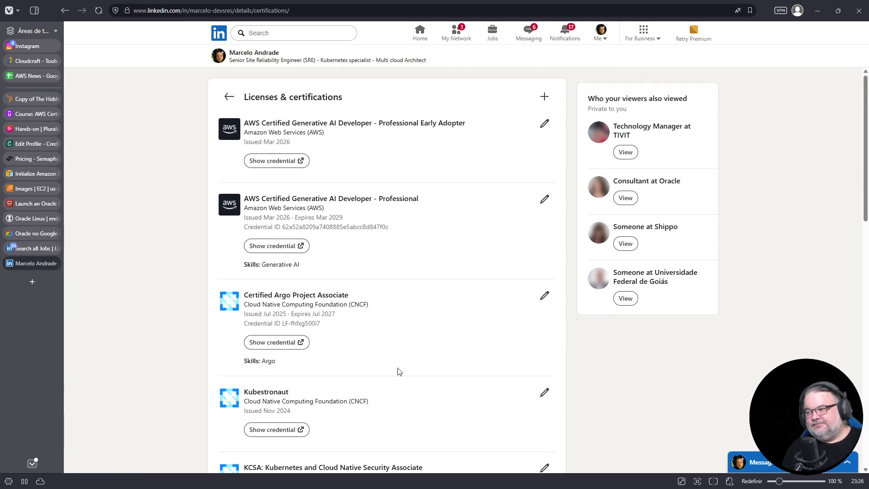
{"action": "scroll", "coordinate": [397, 371], "scroll_direction": "down", "scroll_amount": 15}
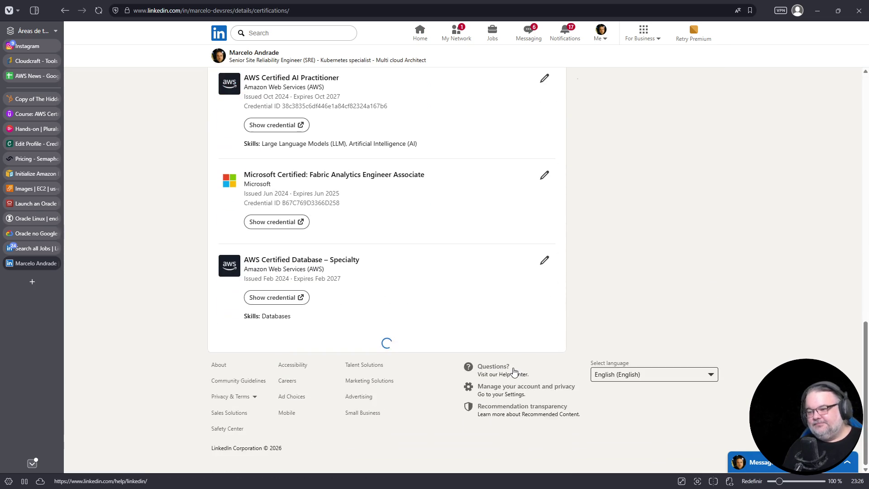
{"action": "key", "text": "alt+Left"}
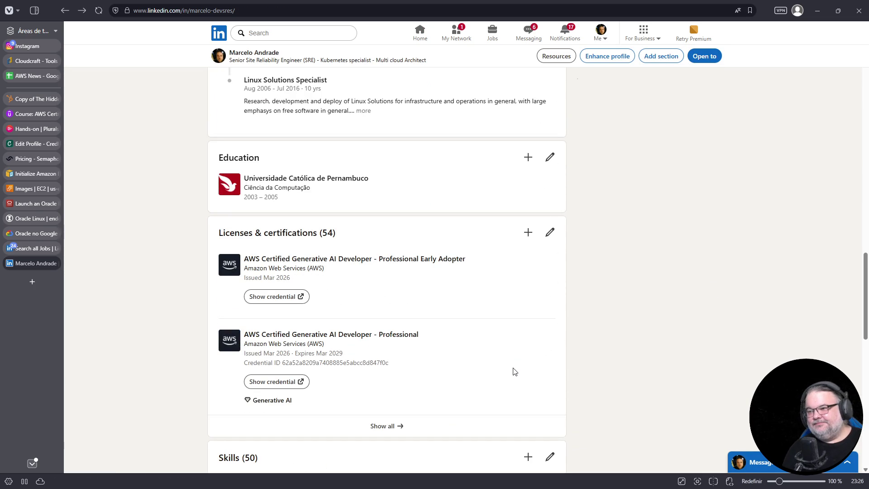
{"action": "scroll", "coordinate": [559, 368], "scroll_direction": "down", "scroll_amount": 2}
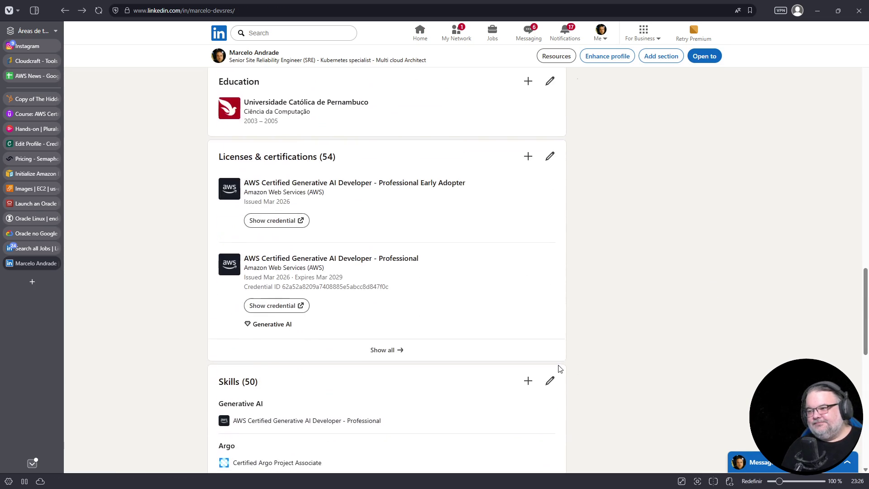
{"action": "left_click", "coordinate": [393, 353]}
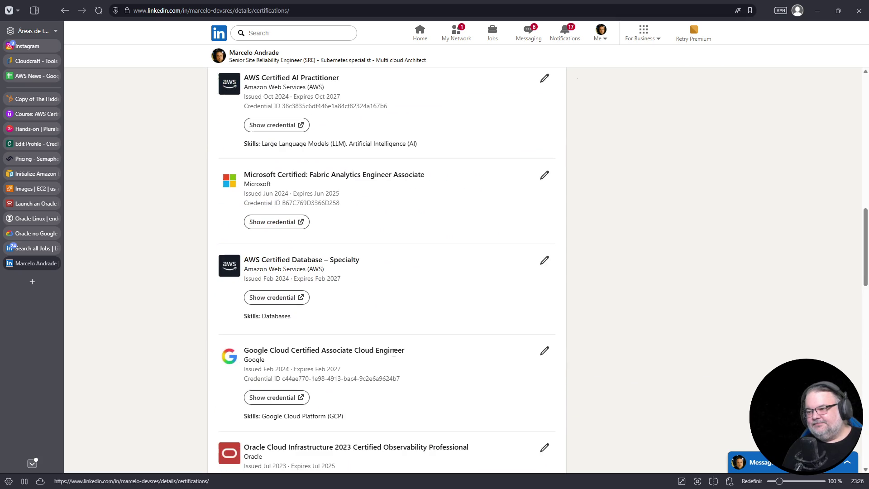
{"action": "scroll", "coordinate": [582, 402], "scroll_direction": "down", "scroll_amount": 10}
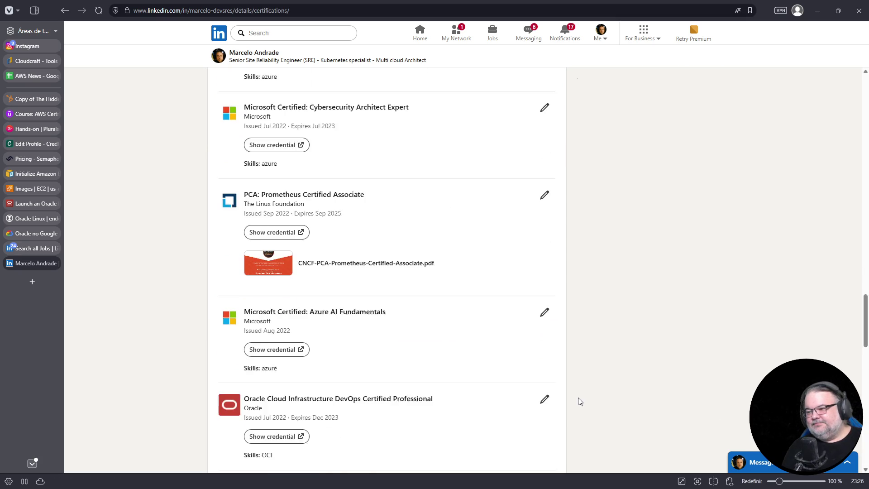
{"action": "scroll", "coordinate": [578, 398], "scroll_direction": "down", "scroll_amount": 10}
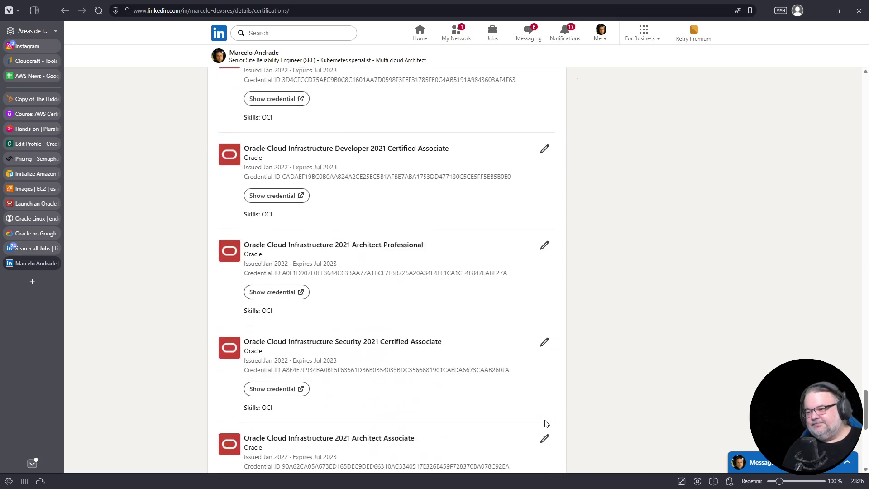
{"action": "scroll", "coordinate": [546, 423], "scroll_direction": "down", "scroll_amount": 15}
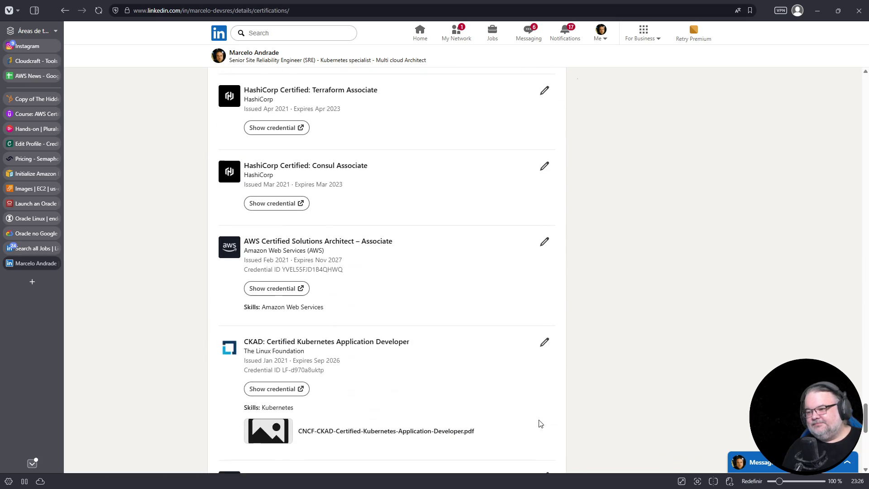
- Search the certifications list for 'Microsoft Certified', stepping to Azure Cosmos DB Developer Specialty, then clear it
{"action": "key", "text": "ctrl+f"}
{"action": "key", "text": "Return"}
{"action": "key", "text": "Return"}
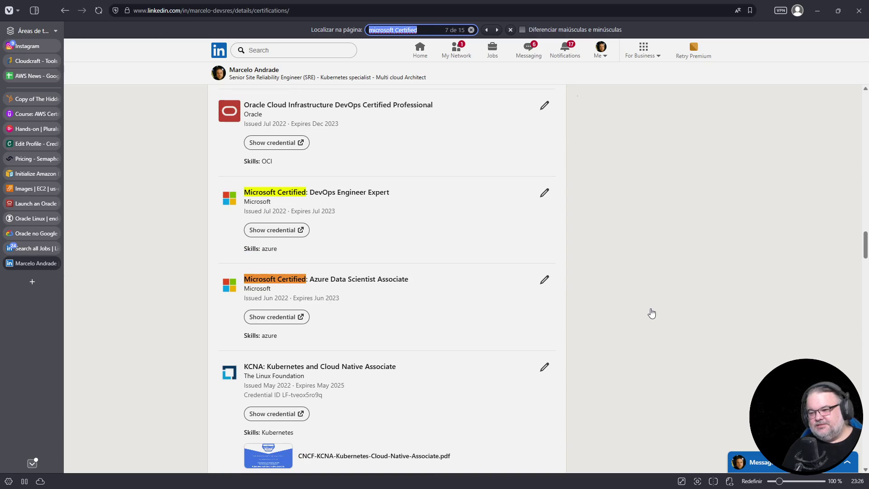
{"action": "key", "text": "Return"}
{"action": "key", "text": "Return"}
{"action": "key", "text": "Return"}
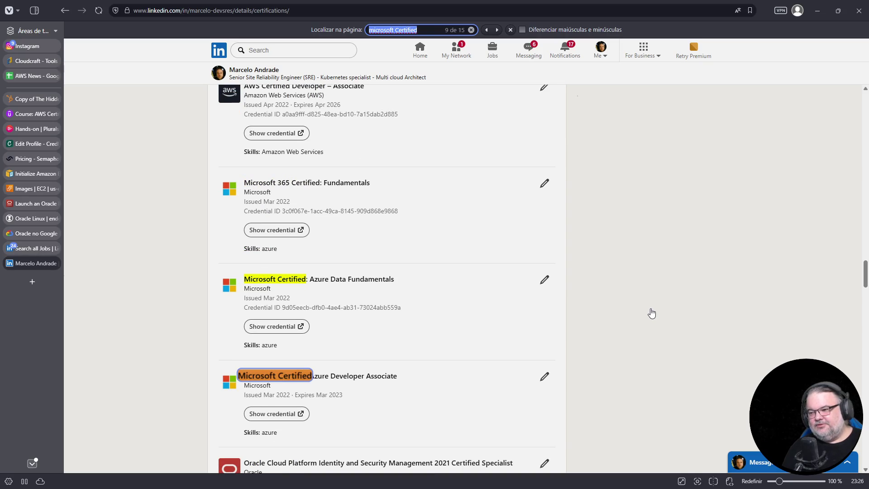
{"action": "key", "text": "Return"}
{"action": "key", "text": "Return"}
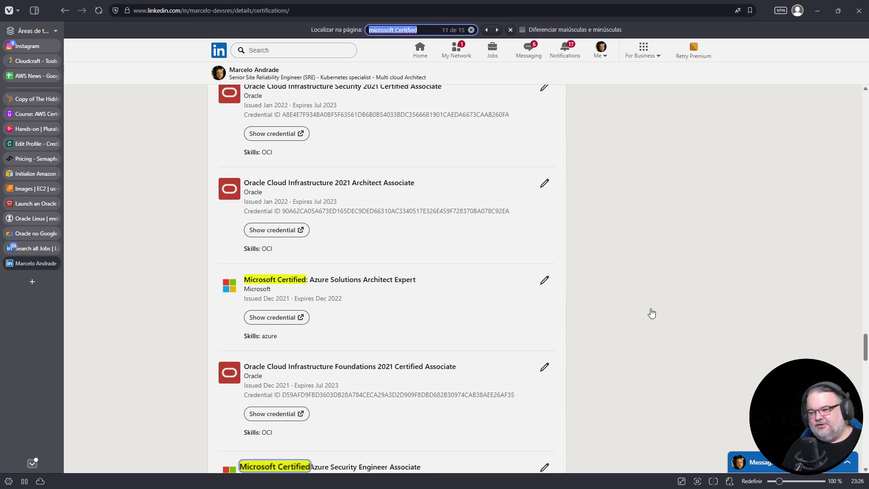
{"action": "key", "text": "Return"}
{"action": "key", "text": "Return"}
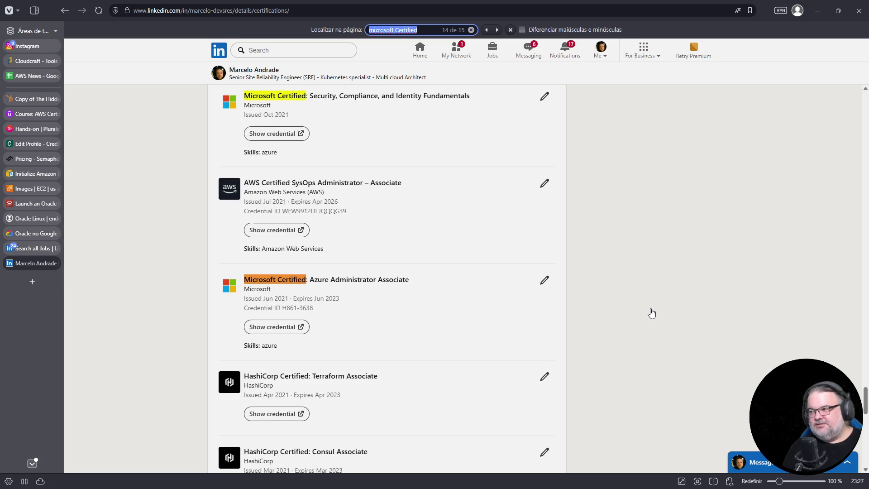
{"action": "key", "text": "Return"}
{"action": "key", "text": "Return"}
{"action": "key", "text": "Return"}
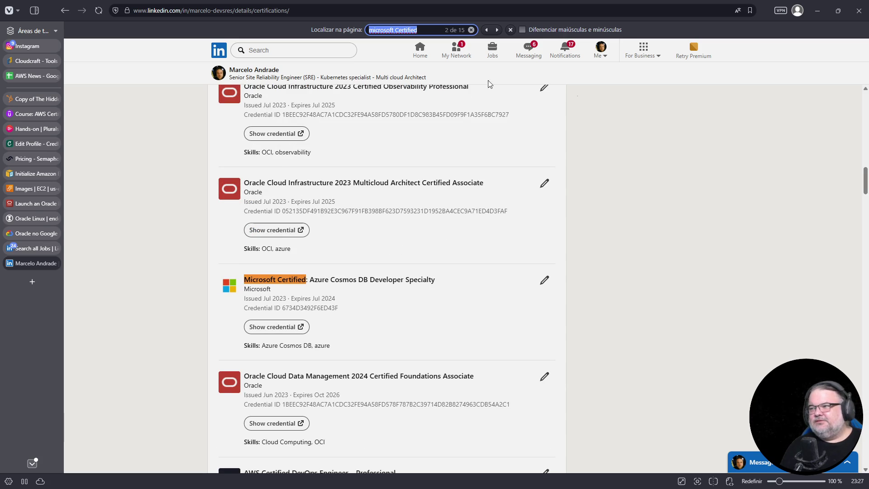
{"action": "triple_click", "coordinate": [457, 30]}
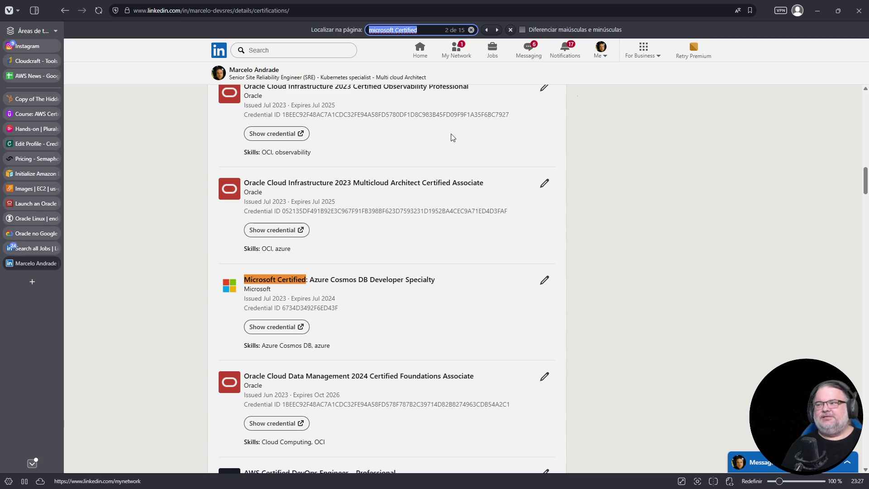
{"action": "left_click", "coordinate": [473, 29]}
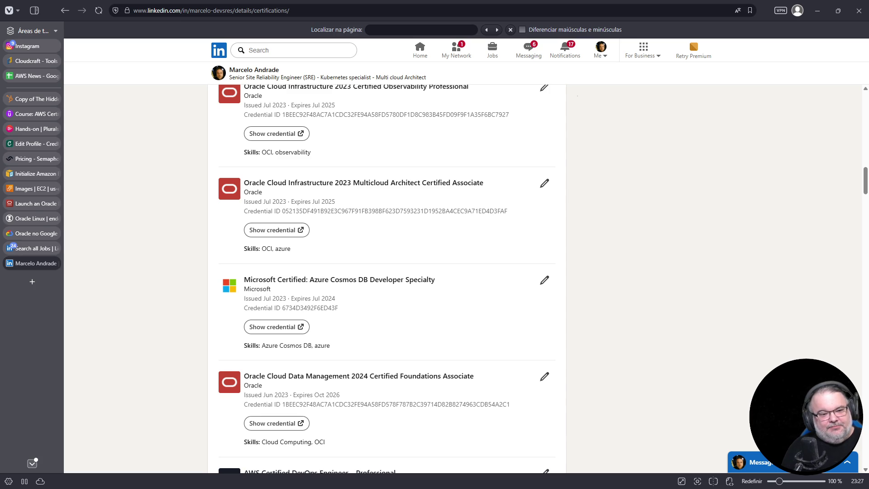
{"action": "key", "text": "alt+Tab"}
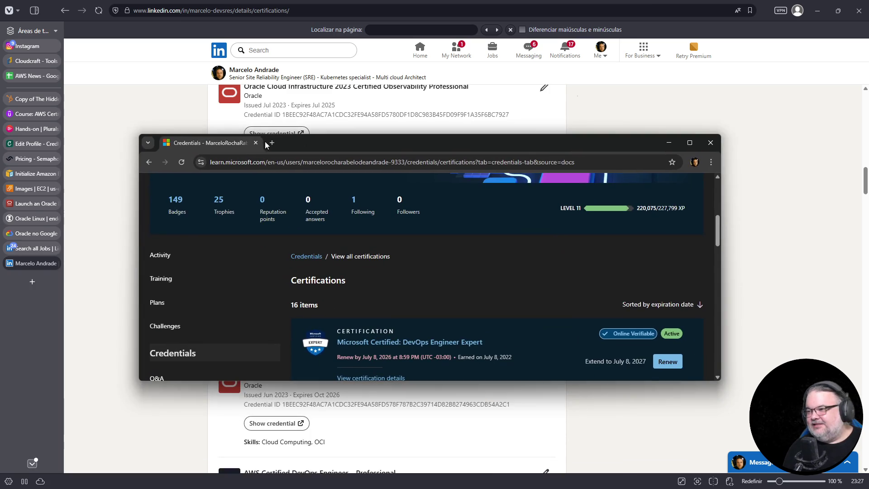
{"action": "double_click", "coordinate": [328, 137]}
{"action": "scroll", "coordinate": [500, 249], "scroll_direction": "down", "scroll_amount": 12}
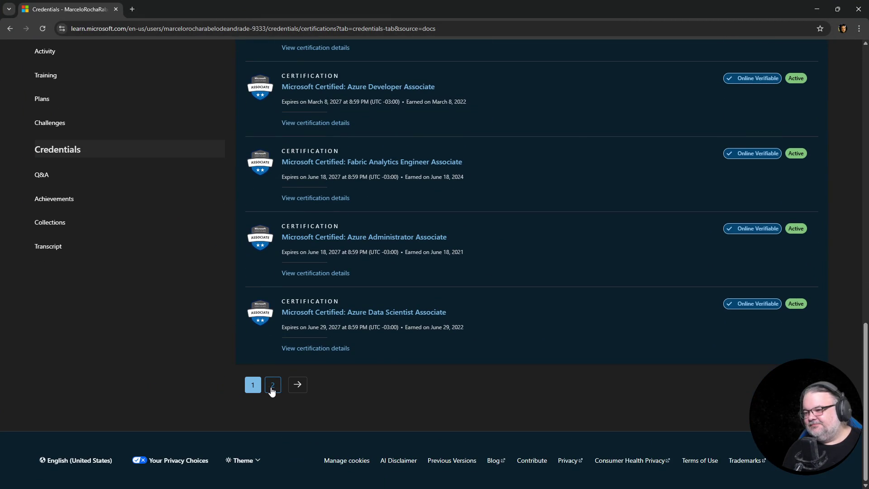
{"action": "left_click", "coordinate": [273, 385]}
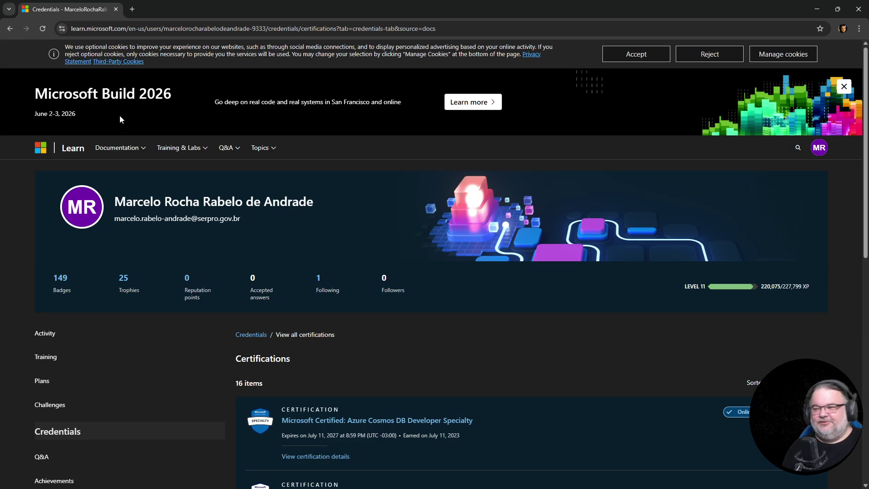
{"action": "scroll", "coordinate": [366, 208], "scroll_direction": "down", "scroll_amount": 12}
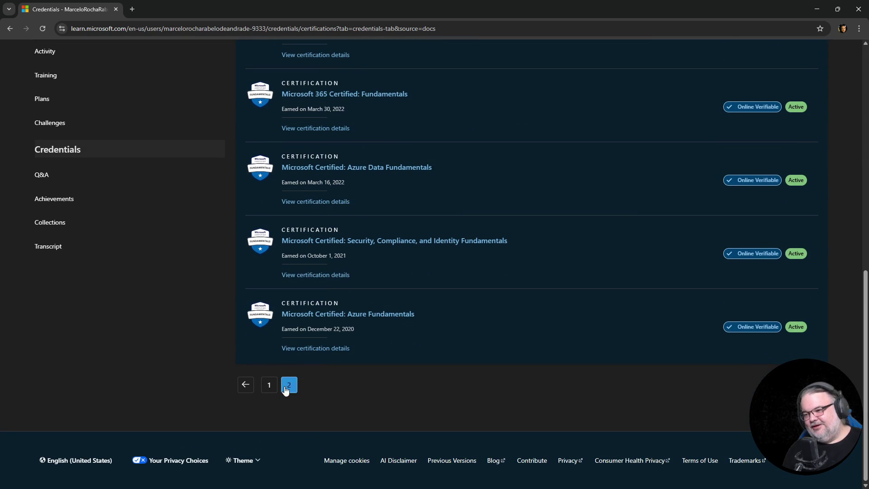
{"action": "left_click", "coordinate": [287, 388]}
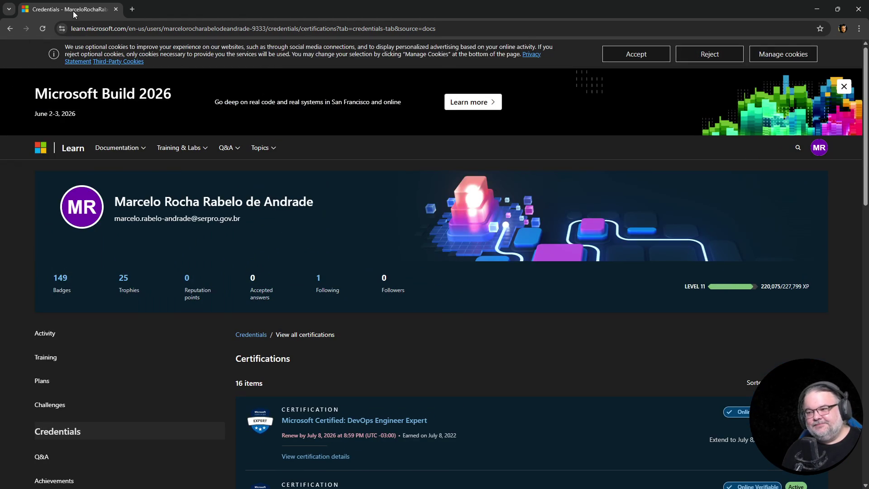
{"action": "key", "text": "super+Down"}
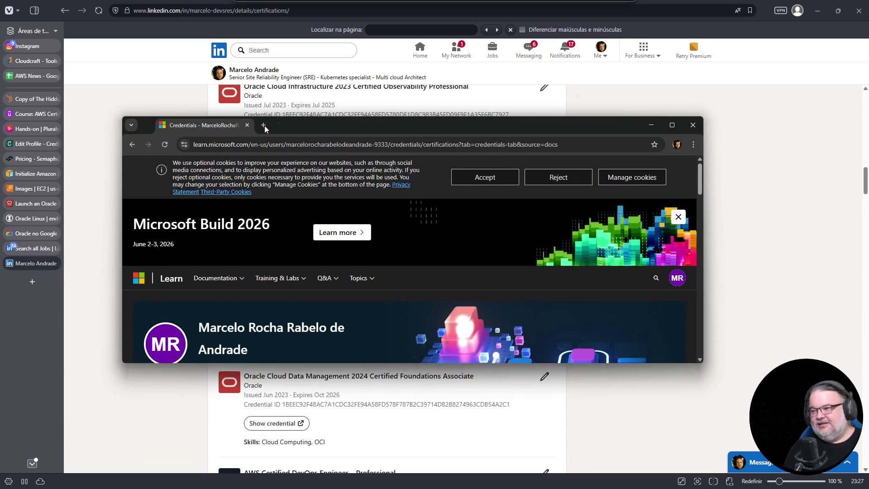
{"action": "double_click", "coordinate": [311, 127]}
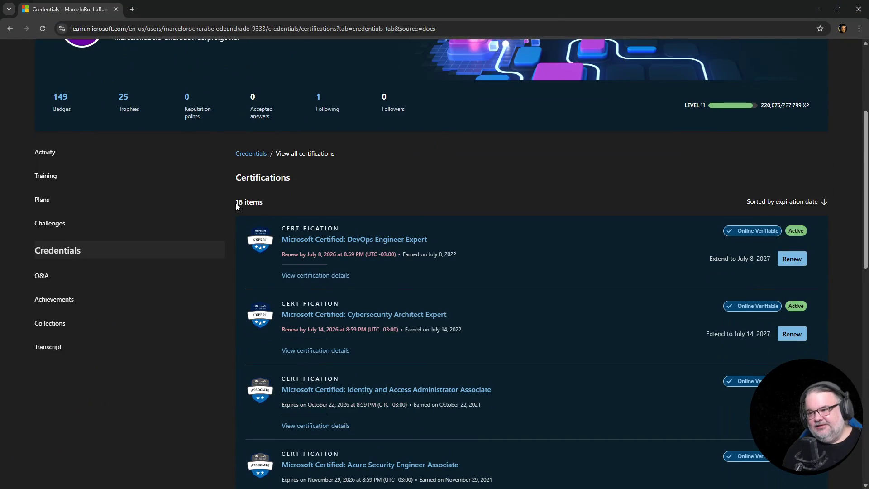
{"action": "scroll", "coordinate": [398, 254], "scroll_direction": "down", "scroll_amount": 4}
{"action": "scroll", "coordinate": [395, 134], "scroll_direction": "up", "scroll_amount": 1}
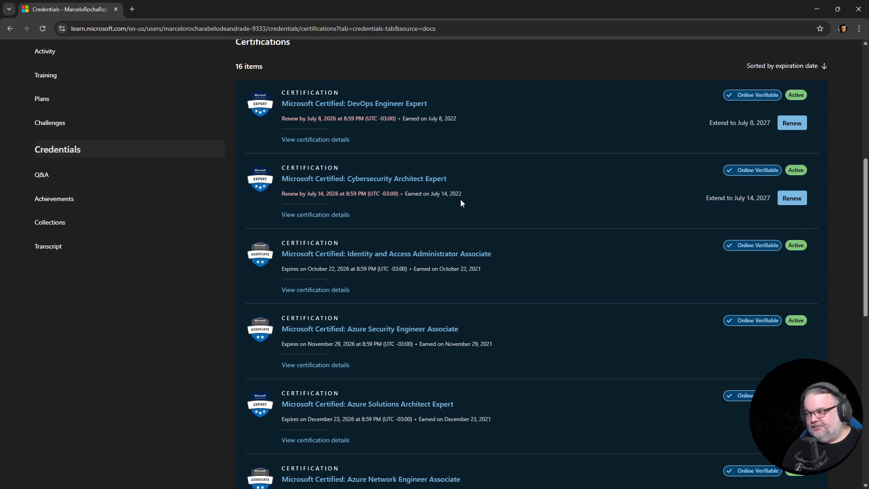
{"action": "key", "text": "alt+Tab"}
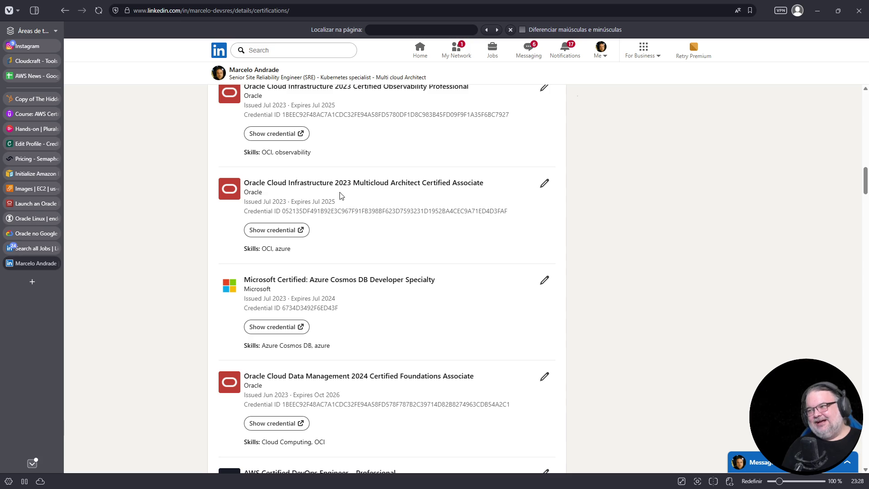
- Close the profile, open Code Compass's DevOps Engineer (80%-100%) – Bern posting, and select CHF 140'000
{"action": "scroll", "coordinate": [380, 163], "scroll_direction": "down", "scroll_amount": 15}
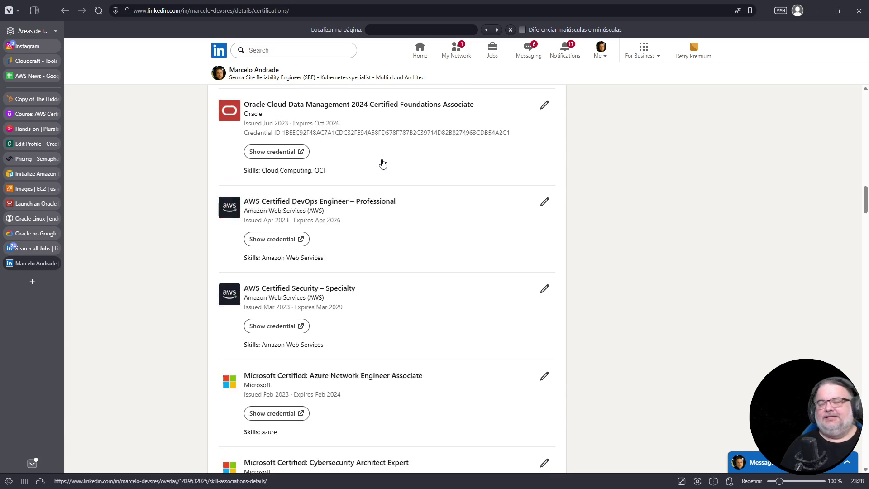
{"action": "left_click", "coordinate": [54, 263]}
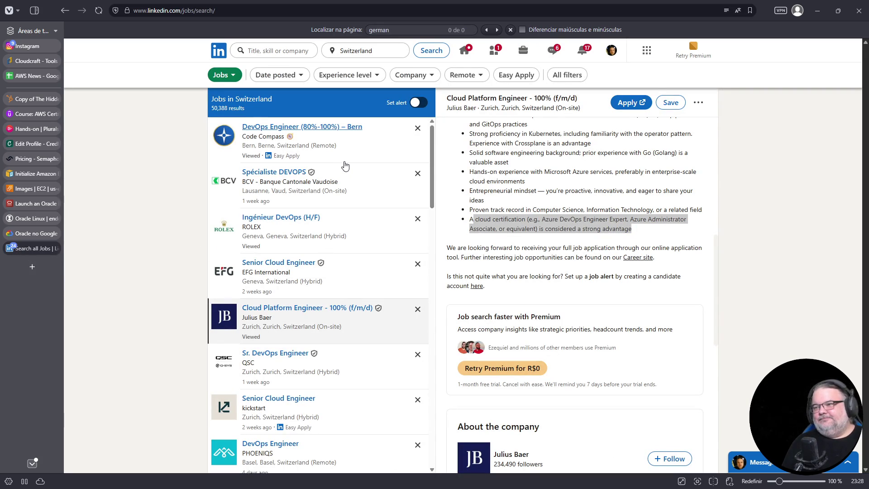
{"action": "left_click", "coordinate": [323, 134]}
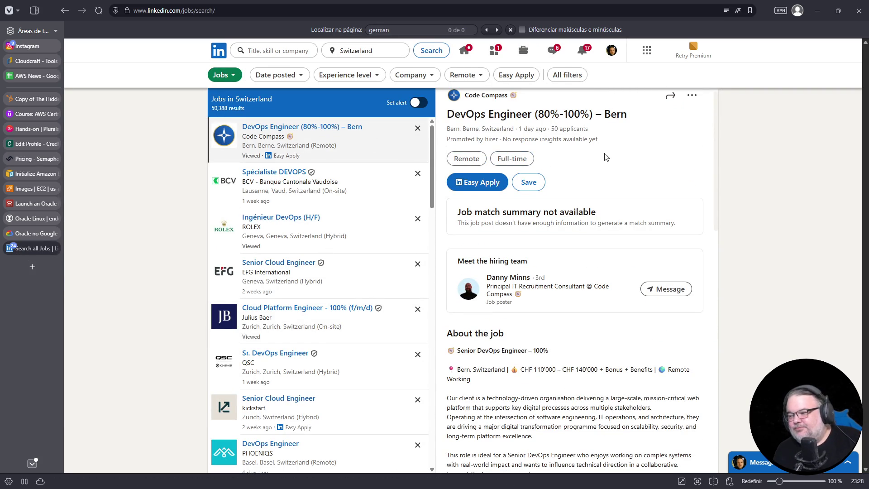
{"action": "scroll", "coordinate": [607, 156], "scroll_direction": "down", "scroll_amount": 4}
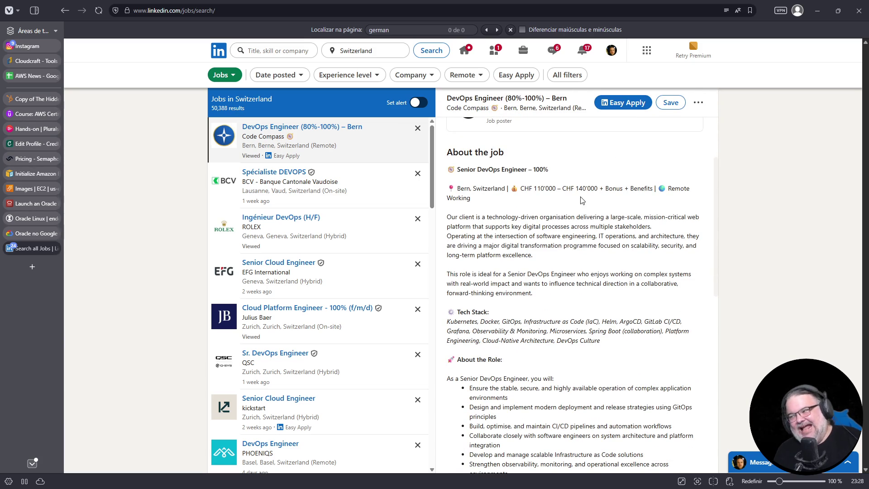
{"action": "left_click_drag", "start_coordinate": [577, 188], "coordinate": [598, 188]}
{"action": "key", "text": "ctrl+c"}
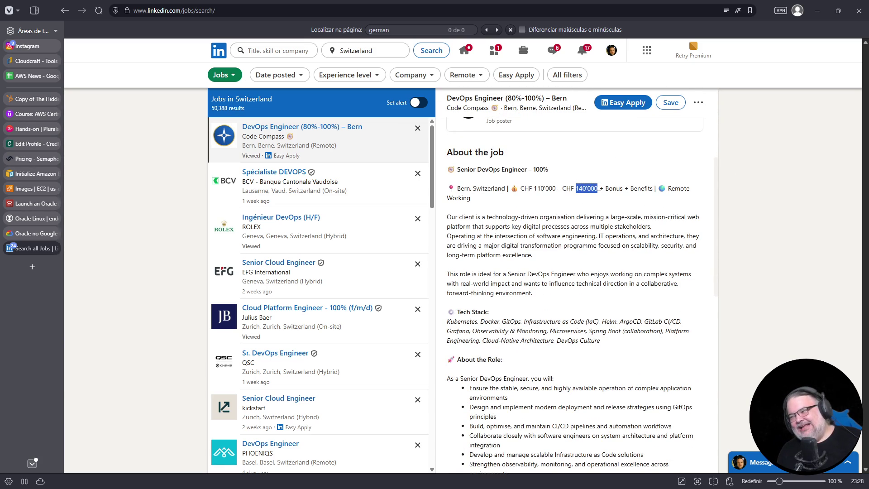
{"action": "key", "text": "ctrl+t"}
{"action": "key", "text": "ctrl+v"}
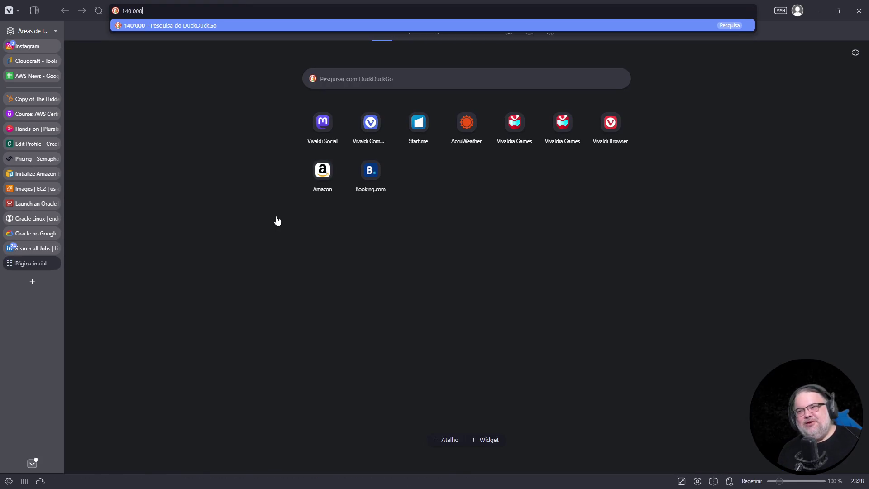
{"action": "key", "text": "ctrl+a"}
{"action": "type", "text": "www.google.co"}
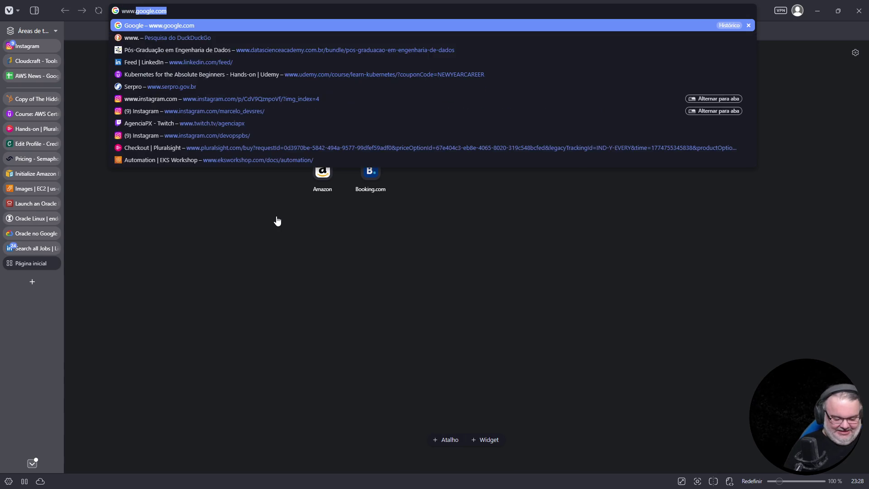
{"action": "key", "text": "Return"}
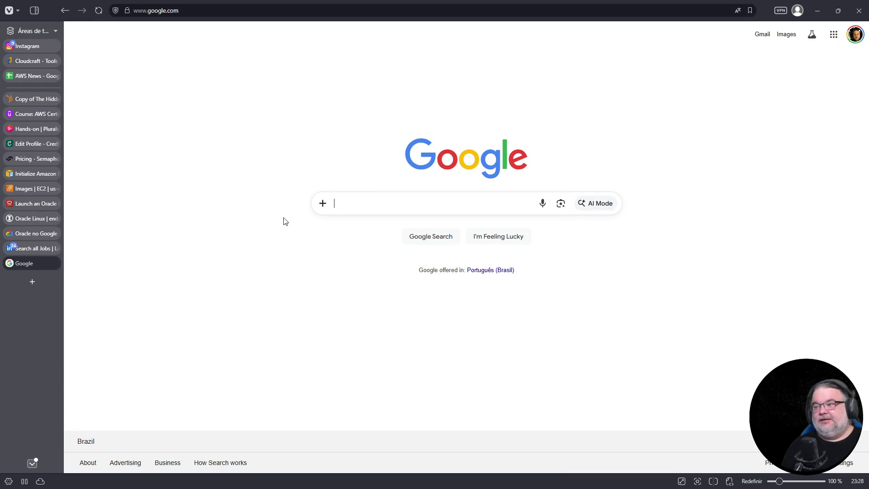
- Search '140000 francos suiçocs em reais', showing 881,123.32 Brazilian reais, and zoom the page in
{"action": "type", "text": "140'000"}
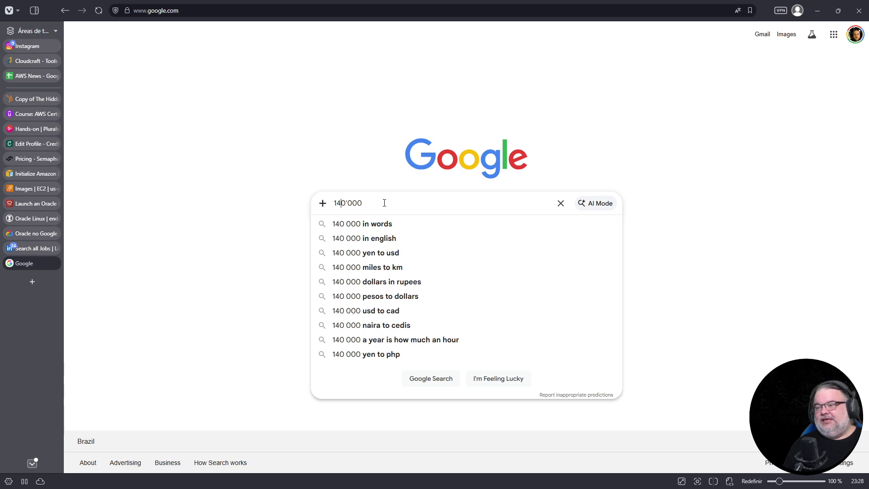
{"action": "key", "text": "Delete"}
{"action": "key", "text": "End"}
{"action": "type", "text": "francos "}
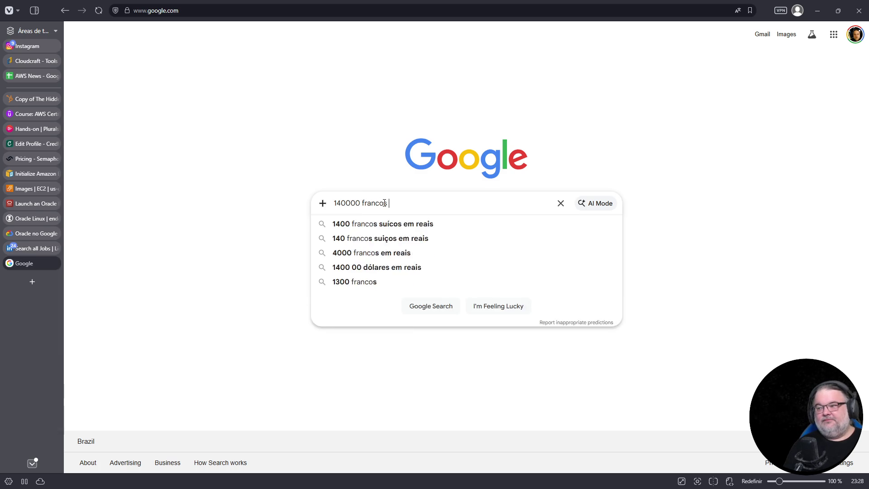
{"action": "type", "text": "suiçocs em reais"}
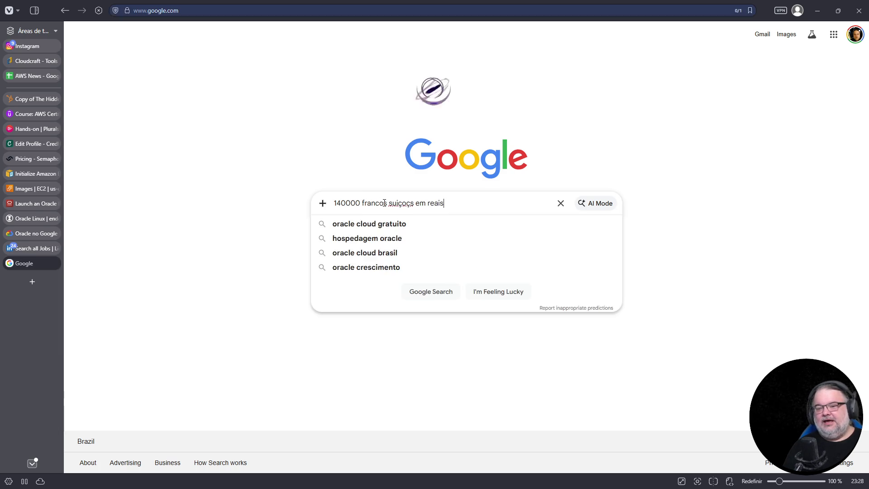
{"action": "key", "text": "Return"}
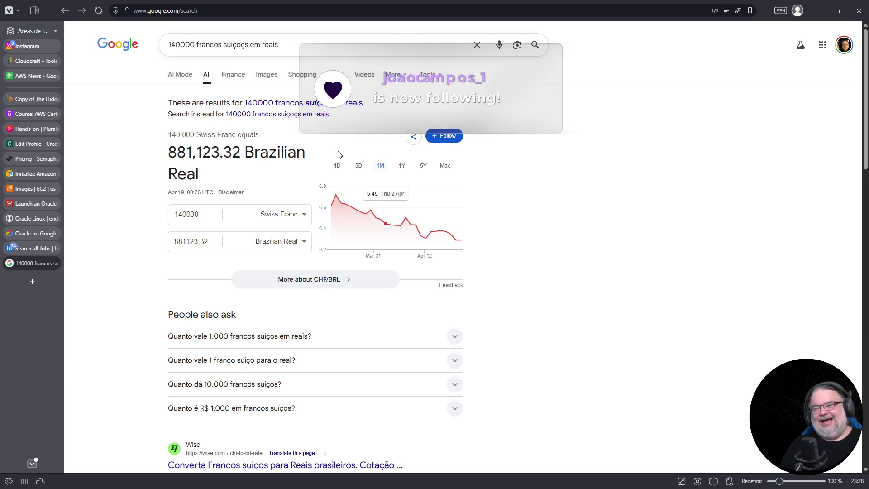
{"action": "key", "text": "ctrl+plus"}
{"action": "key", "text": "ctrl+plus"}
{"action": "key", "text": "ctrl+plus"}
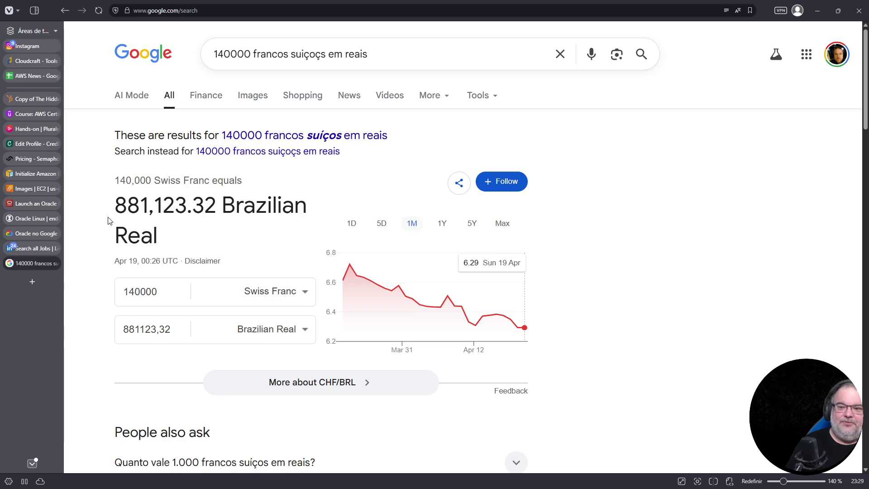
{"action": "mouse_move", "coordinate": [38, 249]}
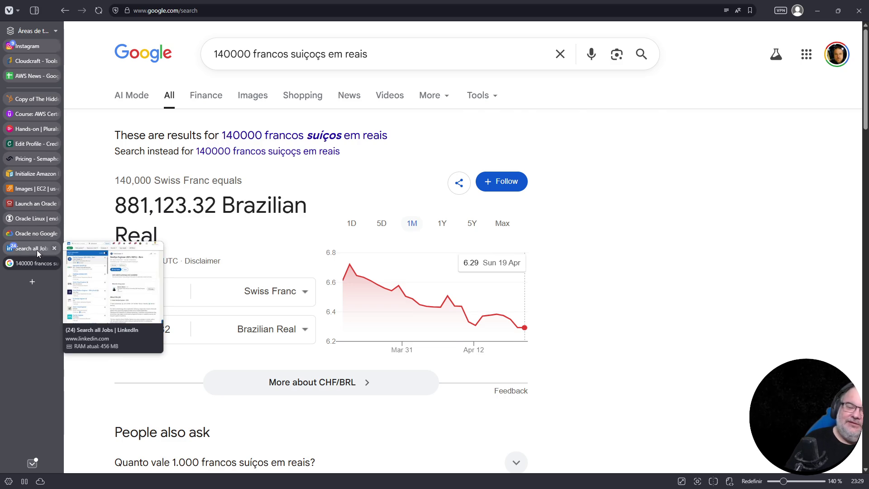
- Return to the LinkedIn job search tab, then open a new Vivaldi start page tab
{"action": "left_click", "coordinate": [37, 251]}
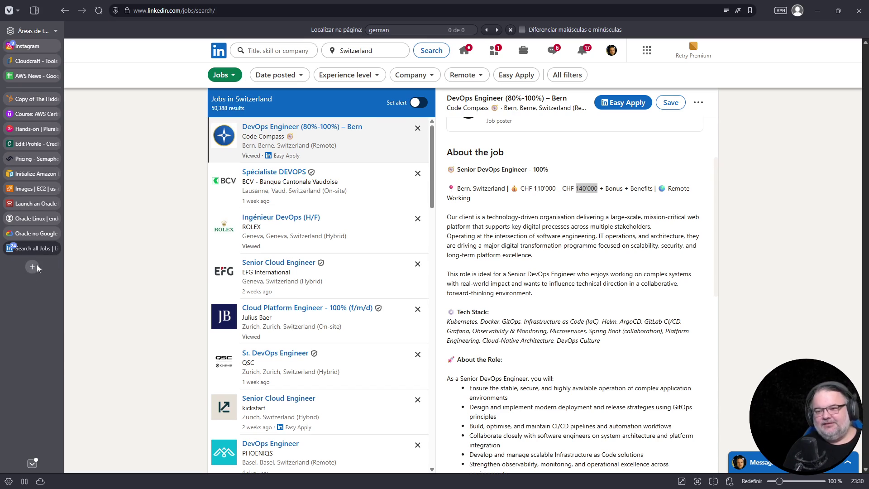
{"action": "left_click", "coordinate": [37, 264]}
{"action": "left_click", "coordinate": [363, 80]}
{"action": "type", "text": "aws news"}
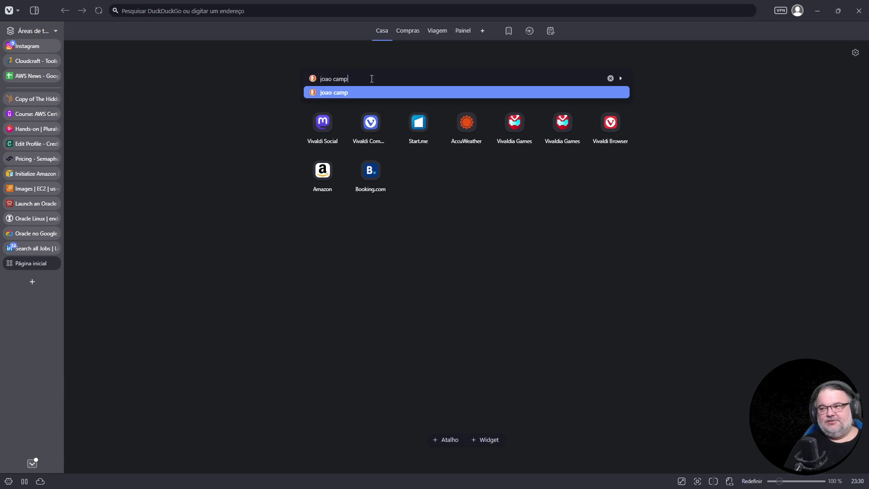
{"action": "key", "text": "Return"}
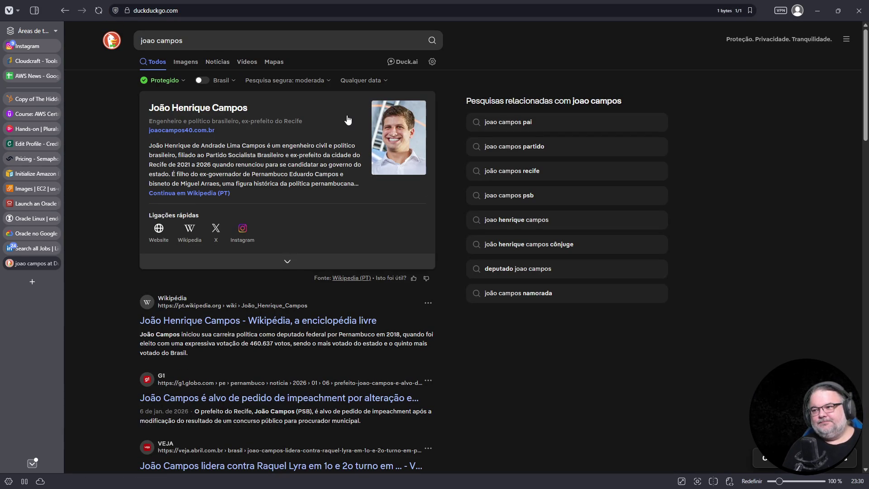
{"action": "left_click_drag", "start_coordinate": [235, 121], "coordinate": [326, 123]}
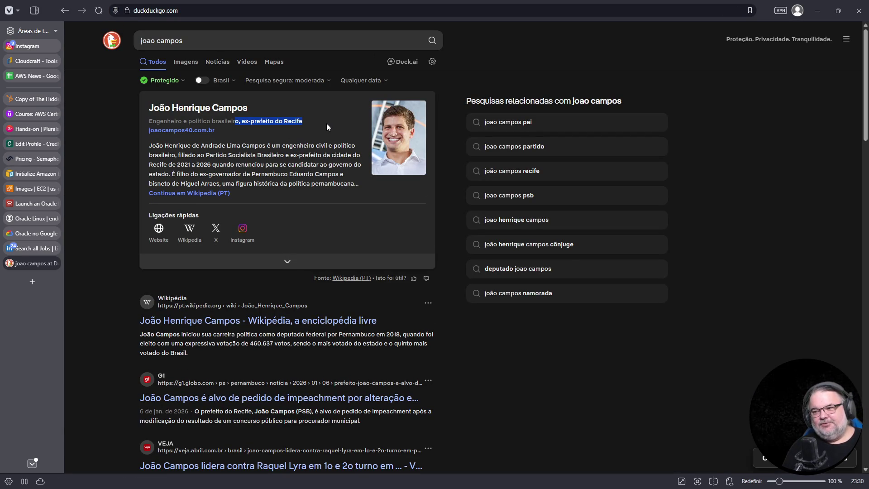
{"action": "left_click", "coordinate": [57, 263]}
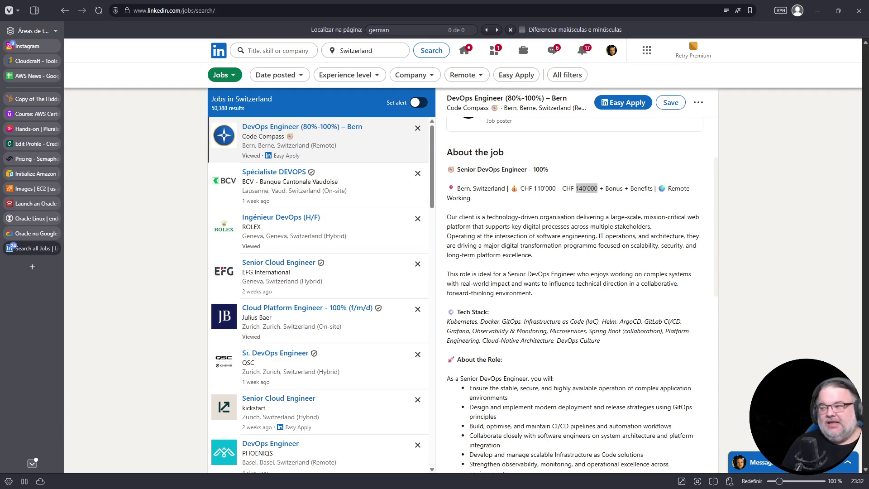
- Enlarge the Bern posting and read down through Nice to Have and Benefits, selecting the CI/CD bullet
{"action": "scroll", "coordinate": [317, 294], "scroll_direction": "down", "scroll_amount": 5}
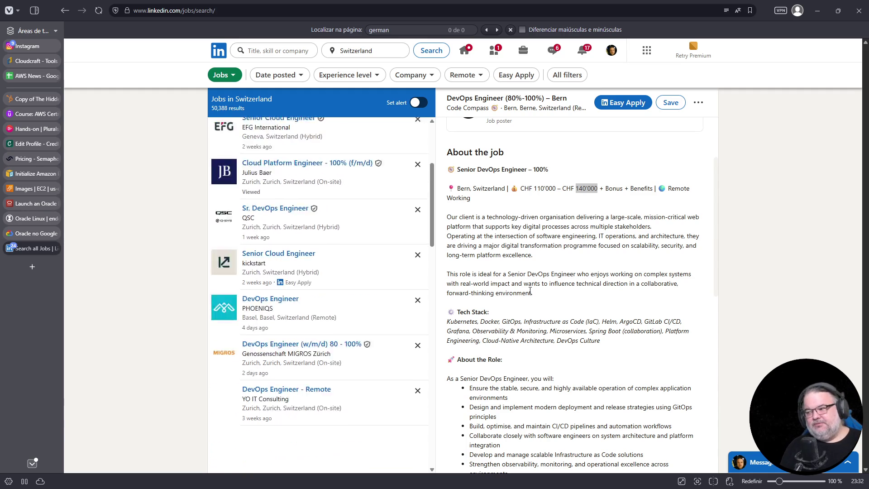
{"action": "scroll", "coordinate": [580, 277], "scroll_direction": "down", "scroll_amount": 5}
{"action": "key", "text": "ctrl+plus"}
{"action": "key", "text": "ctrl+plus"}
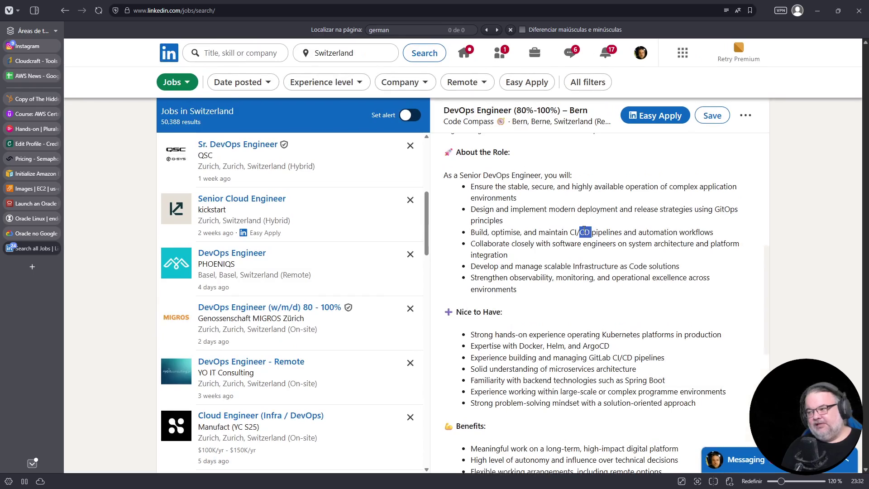
{"action": "triple_click", "coordinate": [584, 231]}
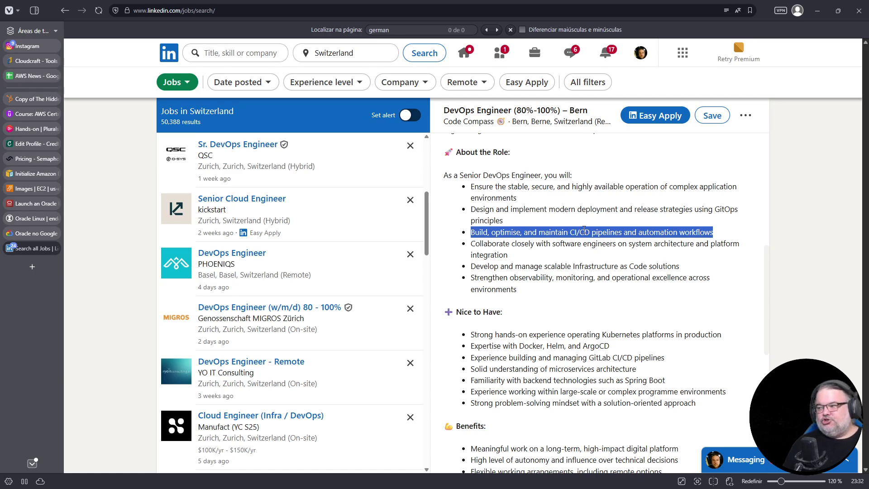
{"action": "scroll", "coordinate": [589, 244], "scroll_direction": "down", "scroll_amount": 3}
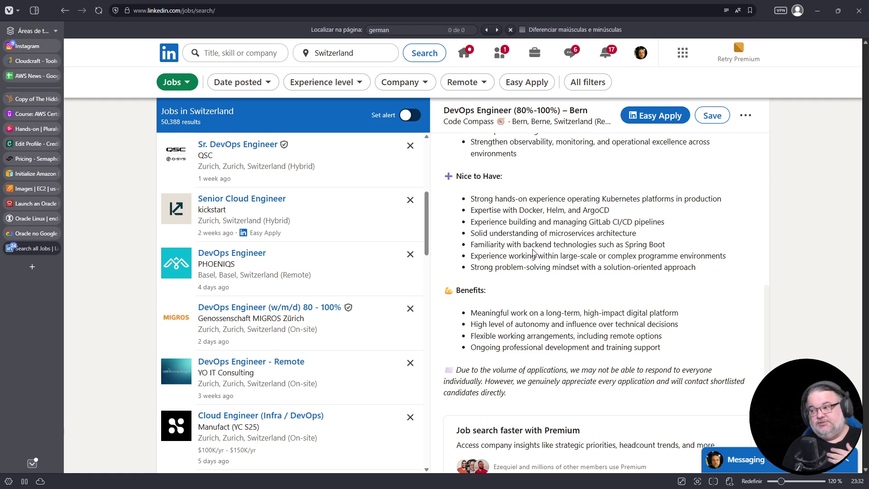
- Highlight the Kubernetes, microservices and GitLab CI/CD pipelines requirements in the Bern posting
{"action": "left_click_drag", "start_coordinate": [576, 199], "coordinate": [725, 200]}
{"action": "left_click", "coordinate": [540, 208]}
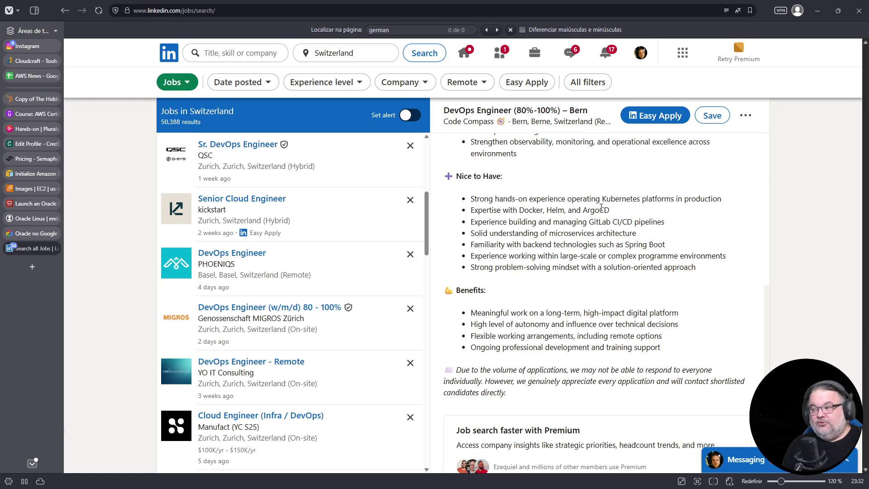
{"action": "left_click_drag", "start_coordinate": [589, 222], "coordinate": [682, 227]}
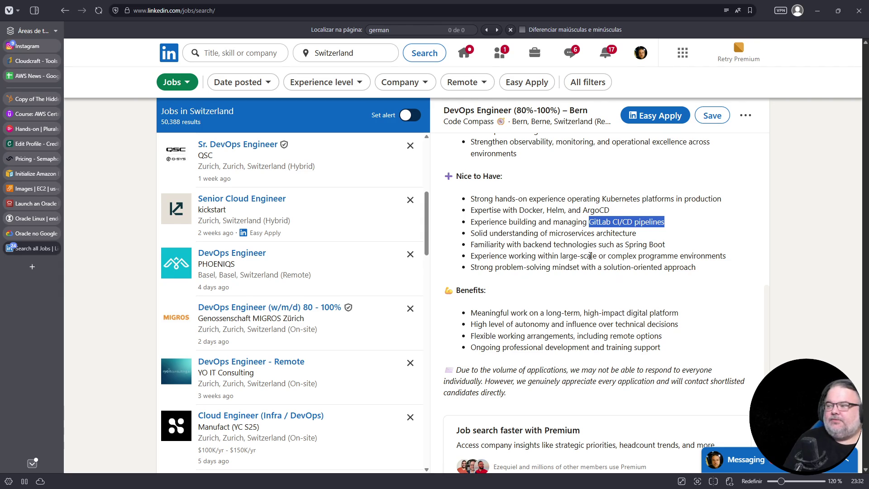
{"action": "scroll", "coordinate": [590, 256], "scroll_direction": "up", "scroll_amount": 1}
{"action": "left_click_drag", "start_coordinate": [471, 245], "coordinate": [623, 261]}
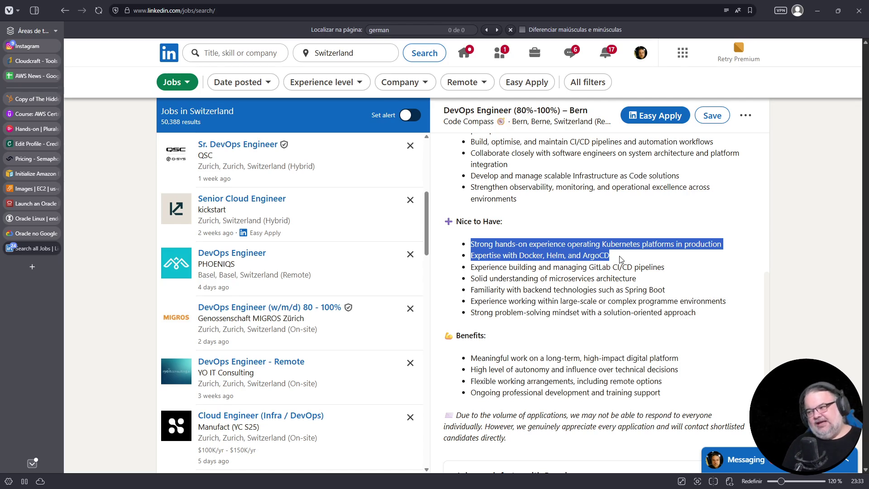
{"action": "double_click", "coordinate": [629, 245]}
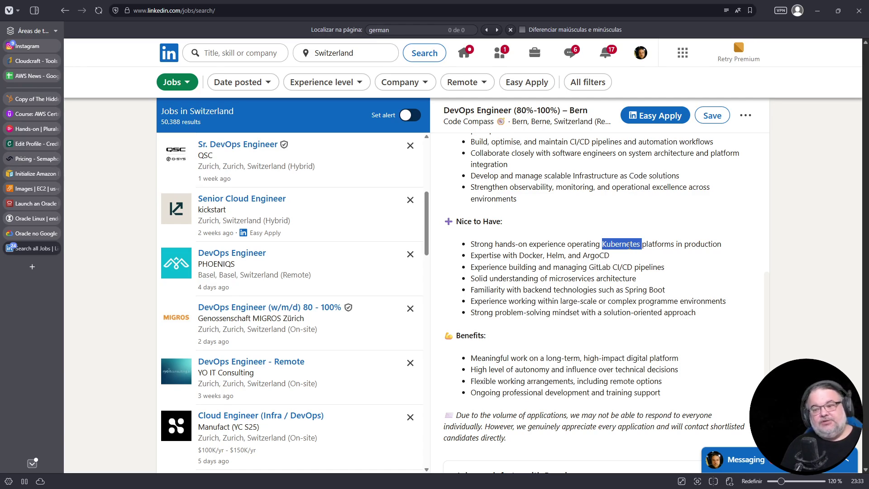
{"action": "double_click", "coordinate": [621, 278]}
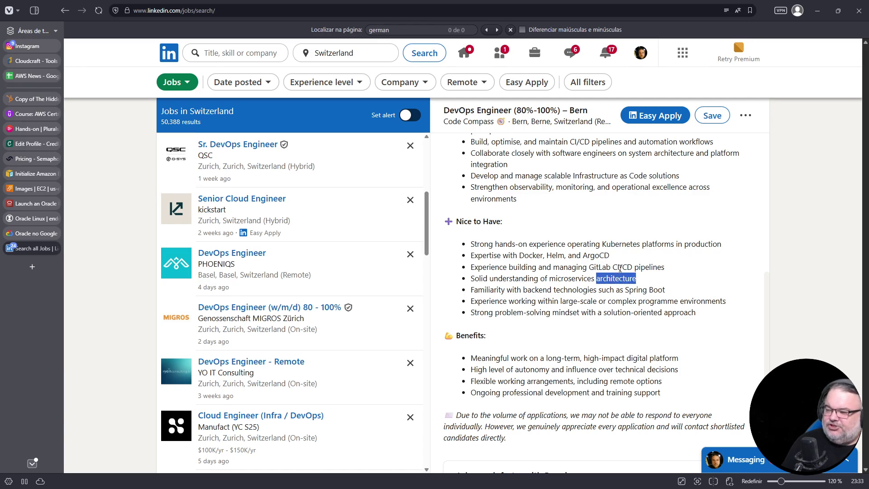
{"action": "left_click", "coordinate": [621, 273]}
{"action": "triple_click", "coordinate": [620, 268]}
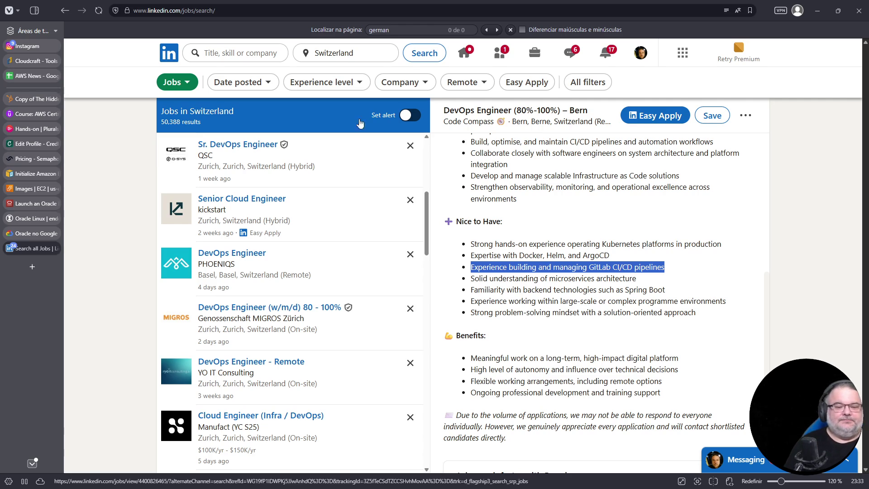
- In a new tab, search Google for 'wrsolution', led by wrsolution.online
{"action": "key", "text": "alt+Tab"}
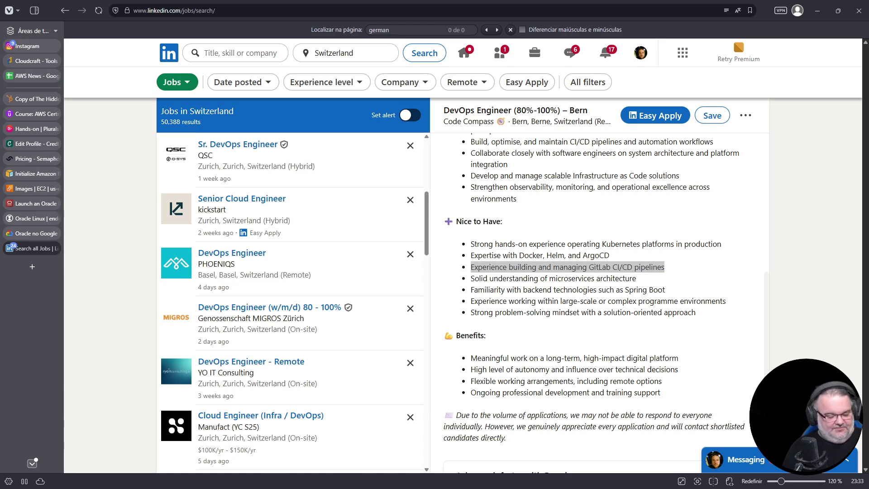
{"action": "left_click", "coordinate": [38, 268]}
{"action": "left_click", "coordinate": [36, 264]}
{"action": "type", "text": "www.google.co"}
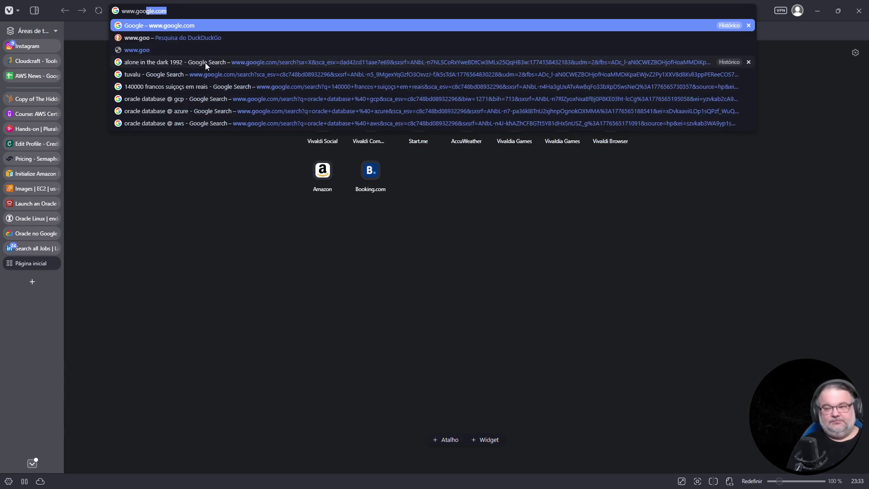
{"action": "key", "text": "Return"}
{"action": "left_click", "coordinate": [330, 209]}
{"action": "type", "text": "wrsolution"}
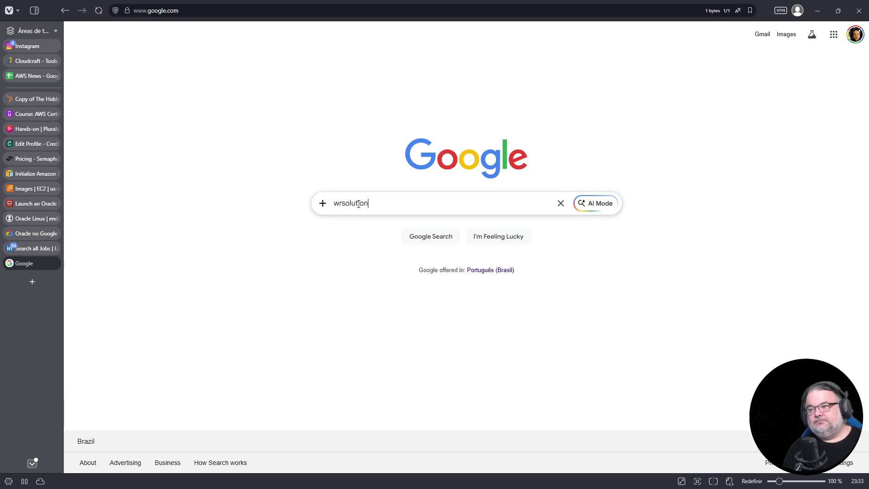
{"action": "key", "text": "Return"}
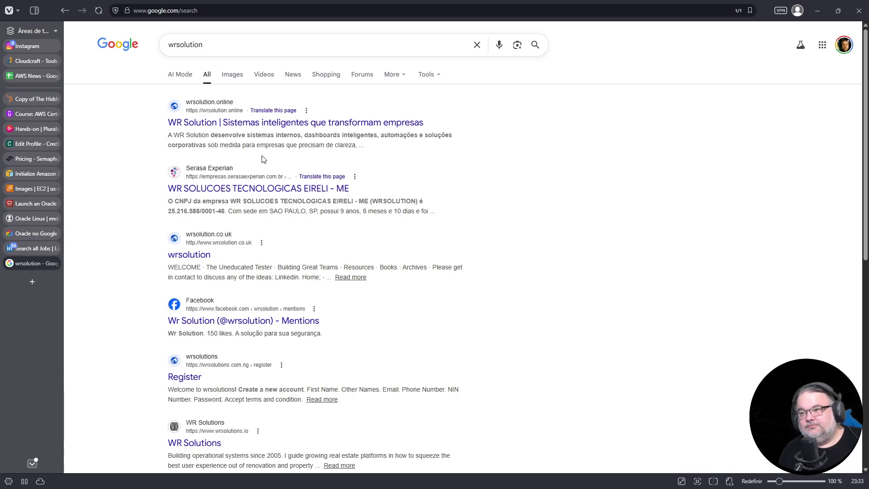
- Open the WR Solution site from the first Google result and skim its landing page
{"action": "left_click", "coordinate": [265, 131]}
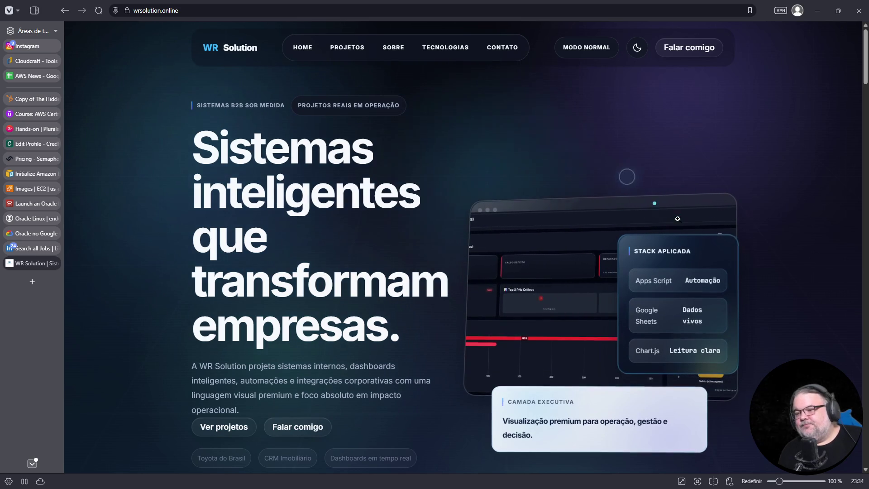
{"action": "scroll", "coordinate": [715, 204], "scroll_direction": "down", "scroll_amount": 2}
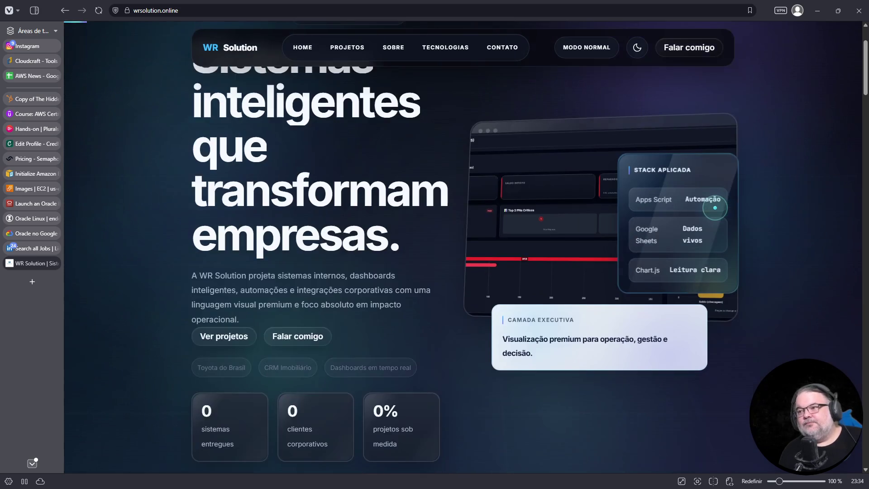
{"action": "scroll", "coordinate": [770, 229], "scroll_direction": "up", "scroll_amount": 1}
{"action": "scroll", "coordinate": [771, 231], "scroll_direction": "down", "scroll_amount": 3}
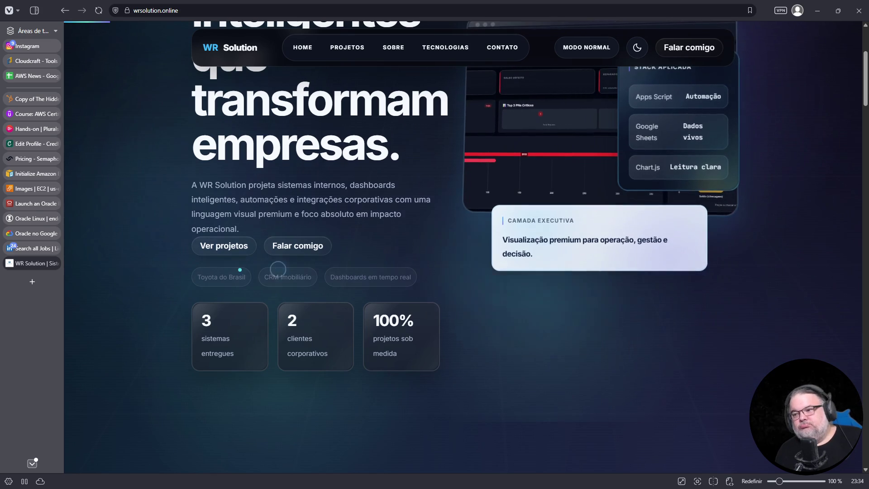
- Jump to the 'Ver projetos' cases and read past the Toyota do Brasil dashboard to Tecnologias
{"action": "left_click", "coordinate": [213, 246]}
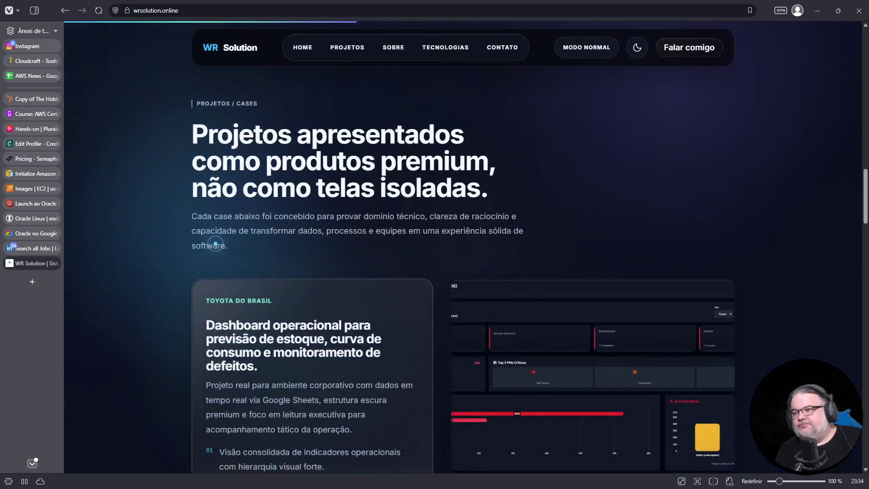
{"action": "scroll", "coordinate": [619, 232], "scroll_direction": "down", "scroll_amount": 1}
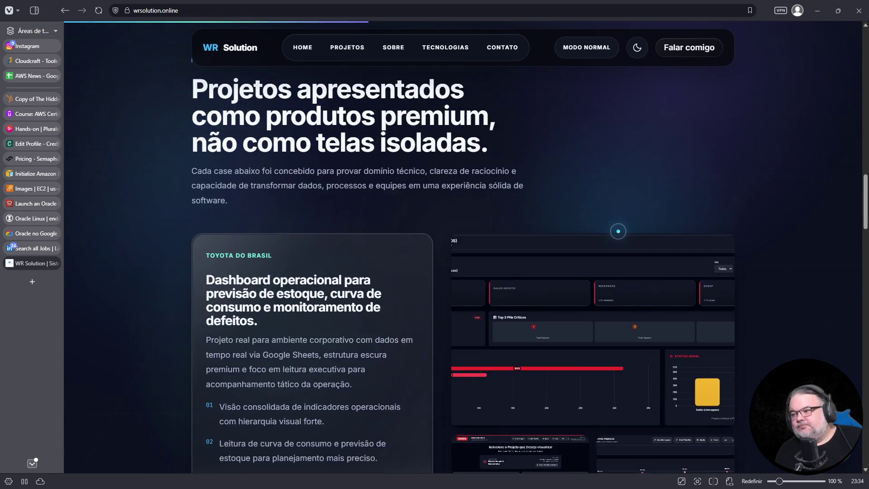
{"action": "scroll", "coordinate": [619, 232], "scroll_direction": "down", "scroll_amount": 2}
{"action": "scroll", "coordinate": [622, 227], "scroll_direction": "down", "scroll_amount": 1}
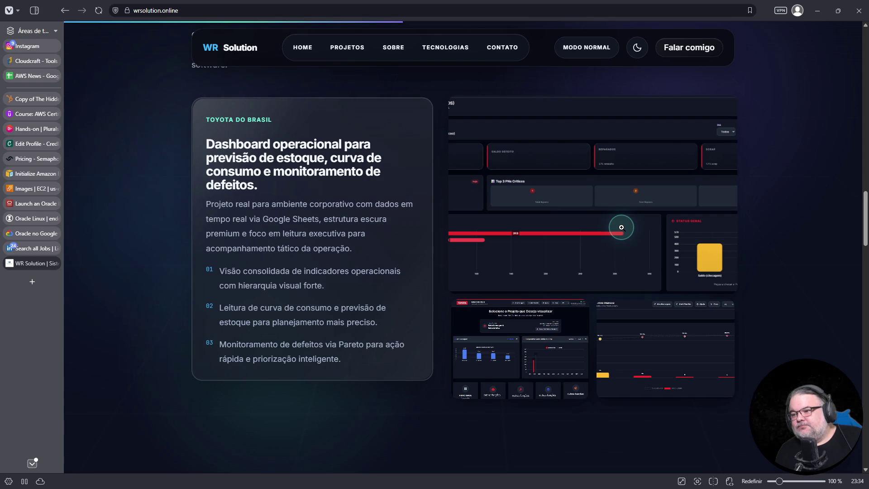
{"action": "scroll", "coordinate": [621, 227], "scroll_direction": "down", "scroll_amount": 10}
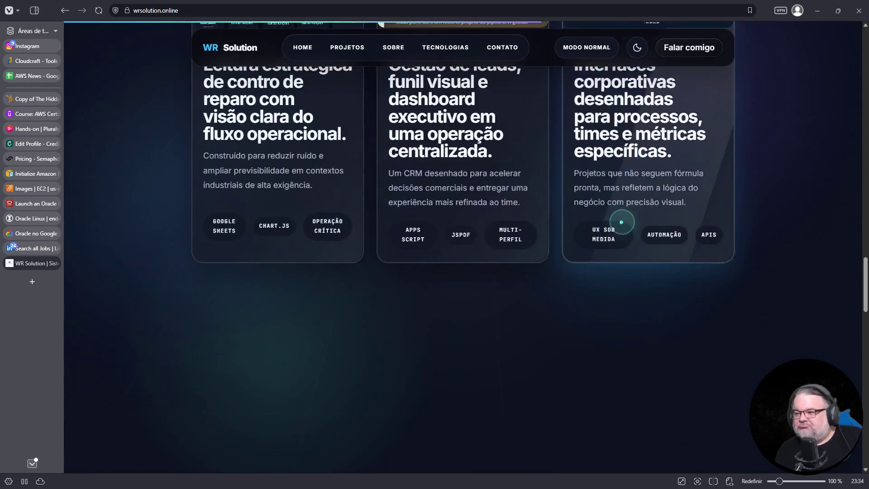
{"action": "scroll", "coordinate": [621, 222], "scroll_direction": "down", "scroll_amount": 5}
{"action": "scroll", "coordinate": [617, 225], "scroll_direction": "up", "scroll_amount": 3}
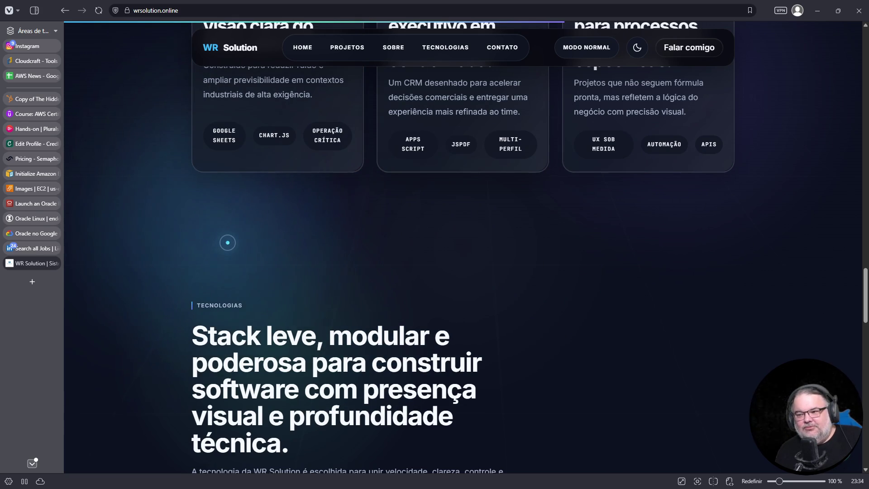
- Scroll through the Tecnologias and Diferenciais sections and highlight 'WR Solution' in the heading
{"action": "scroll", "coordinate": [460, 252], "scroll_direction": "down", "scroll_amount": 5}
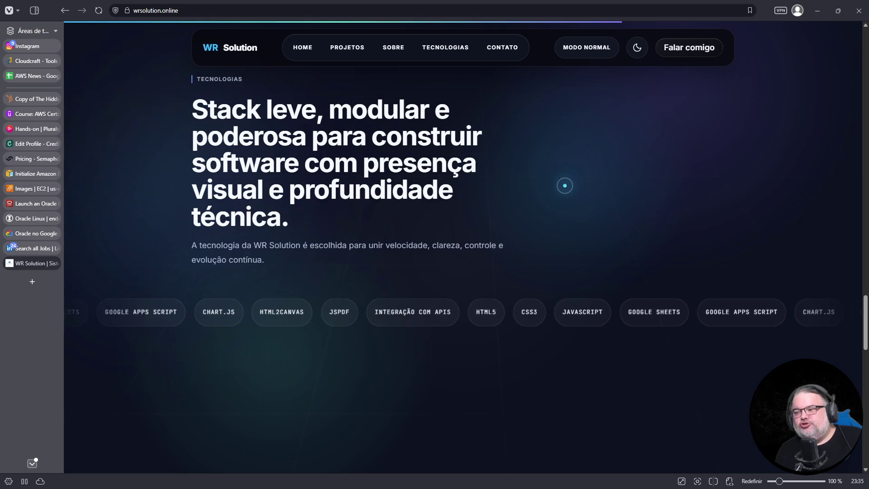
{"action": "scroll", "coordinate": [459, 209], "scroll_direction": "down", "scroll_amount": 5}
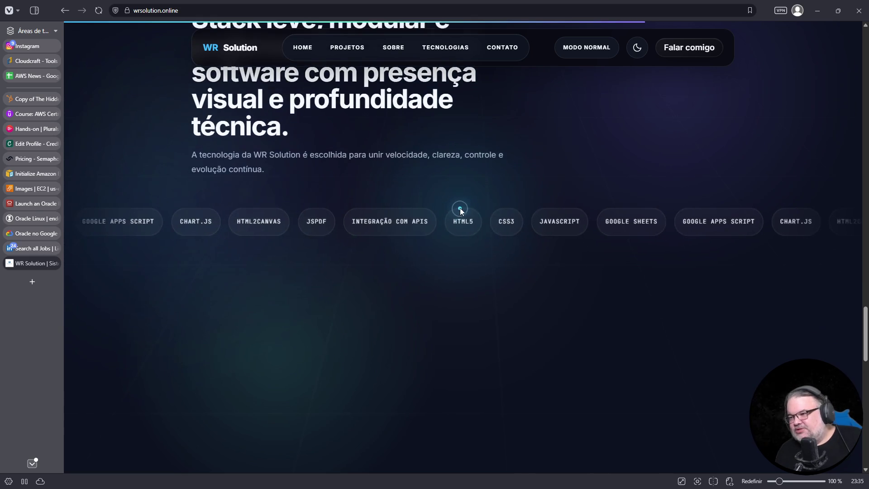
{"action": "scroll", "coordinate": [460, 206], "scroll_direction": "down", "scroll_amount": 3}
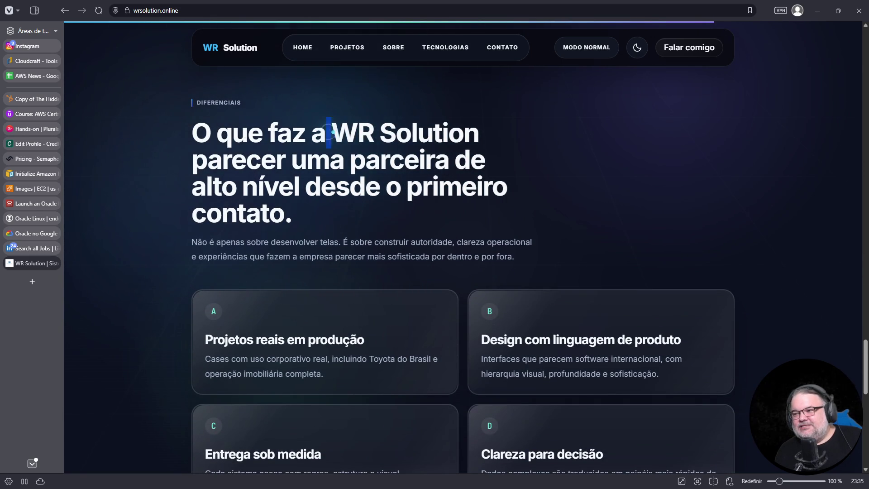
{"action": "left_click_drag", "start_coordinate": [326, 132], "coordinate": [490, 133]}
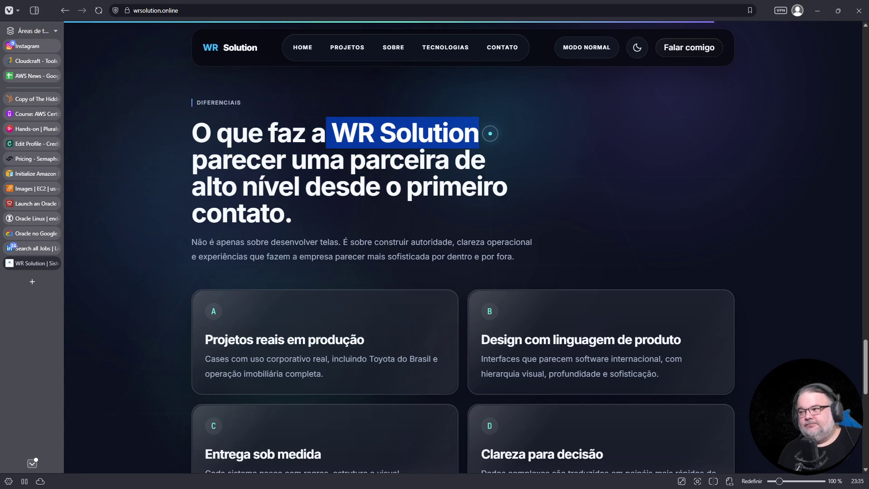
- Continue down to the contact footer, then scroll back up to Sobre a WR
{"action": "scroll", "coordinate": [440, 208], "scroll_direction": "down", "scroll_amount": 5}
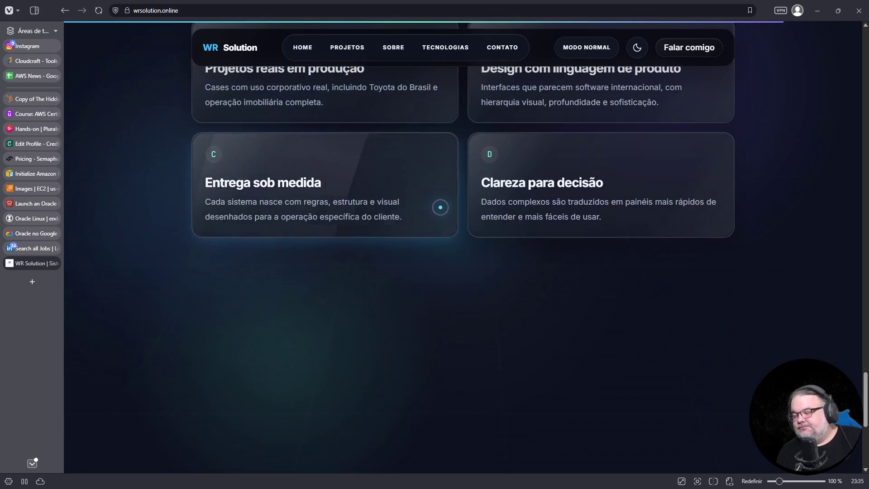
{"action": "scroll", "coordinate": [440, 208], "scroll_direction": "down", "scroll_amount": 5}
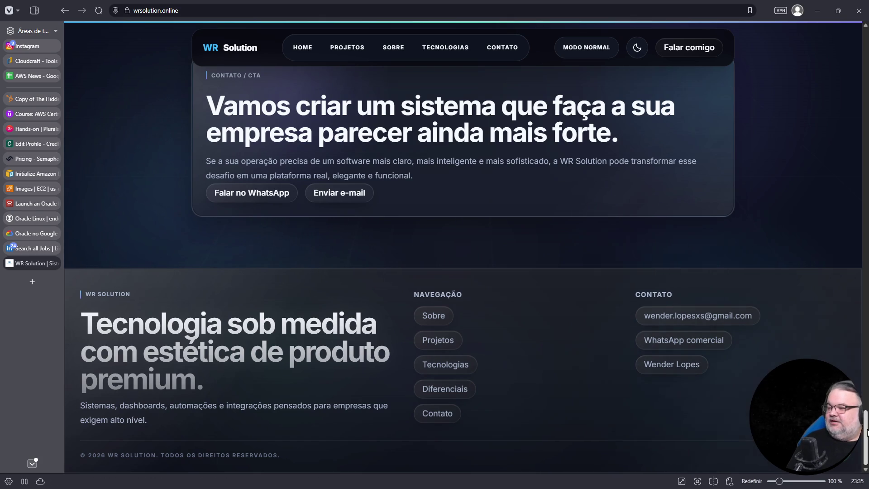
{"action": "scroll", "coordinate": [866, 435], "scroll_direction": "up", "scroll_amount": 10}
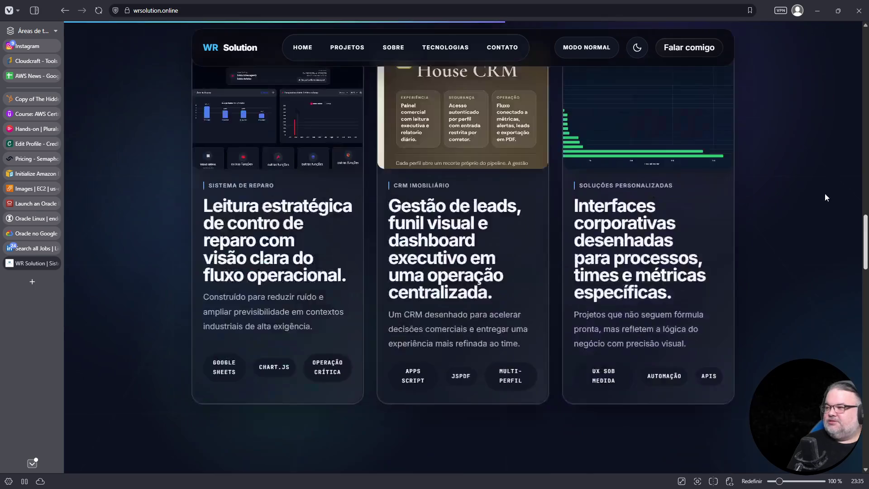
{"action": "scroll", "coordinate": [796, 68], "scroll_direction": "down", "scroll_amount": 10}
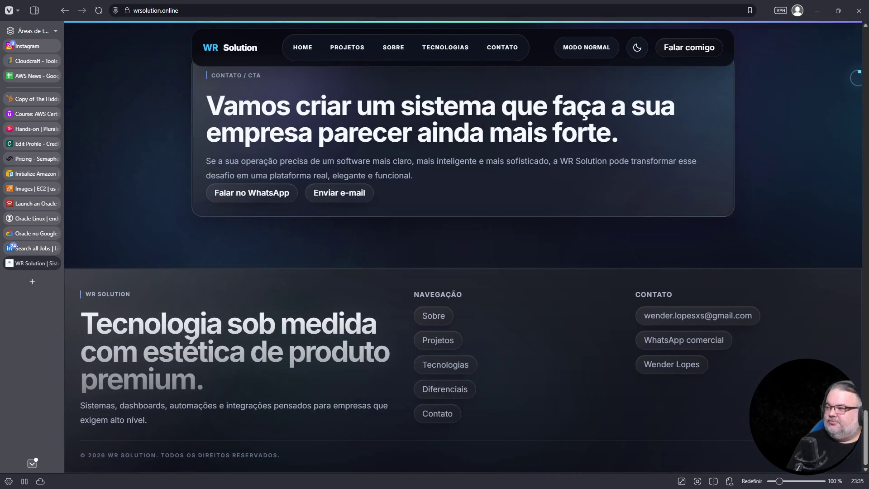
{"action": "scroll", "coordinate": [863, 38], "scroll_direction": "up", "scroll_amount": 15}
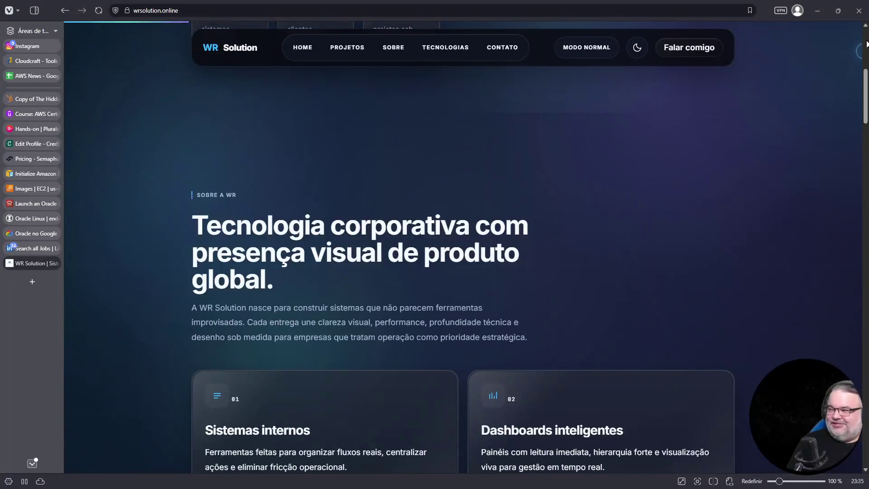
- Try the Projetos, Sobre, Tecnologias, Contato and Home navigation jumps
{"action": "scroll", "coordinate": [865, 45], "scroll_direction": "up", "scroll_amount": 5}
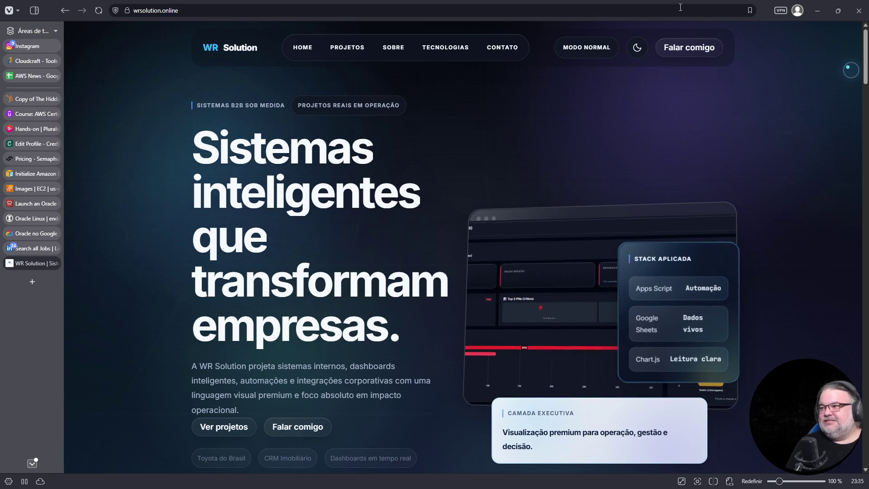
{"action": "left_click", "coordinate": [349, 47]}
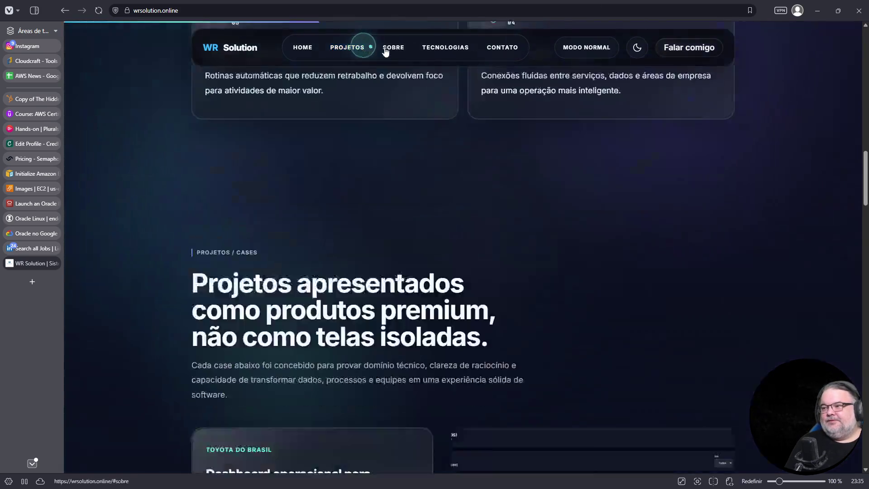
{"action": "left_click", "coordinate": [392, 49]}
{"action": "left_click", "coordinate": [439, 47]}
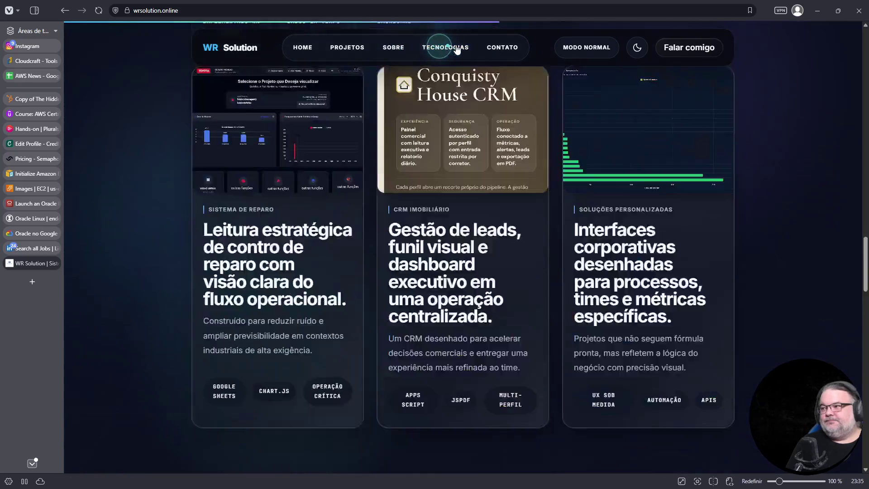
{"action": "left_click", "coordinate": [501, 48]}
{"action": "left_click", "coordinate": [299, 49]}
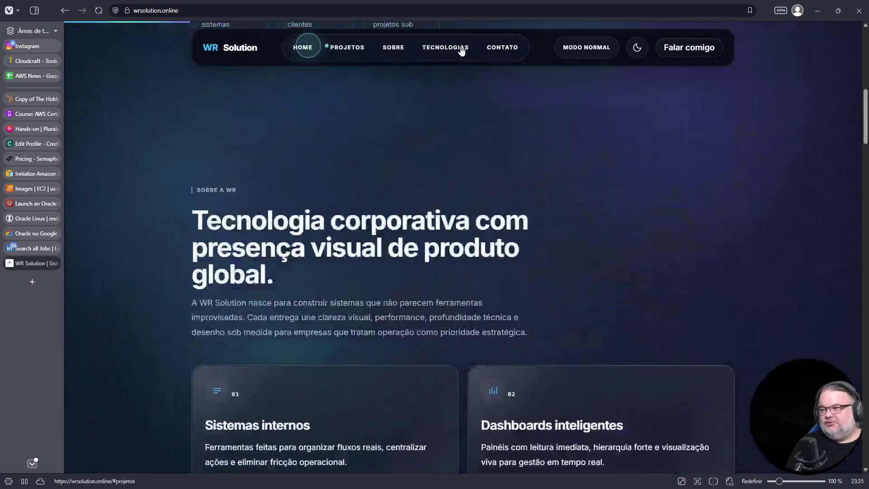
- Go to Contato, footer Projetos and Falar comigo, start an e-mail, then dismiss the mail app chooser
{"action": "left_click", "coordinate": [504, 48]}
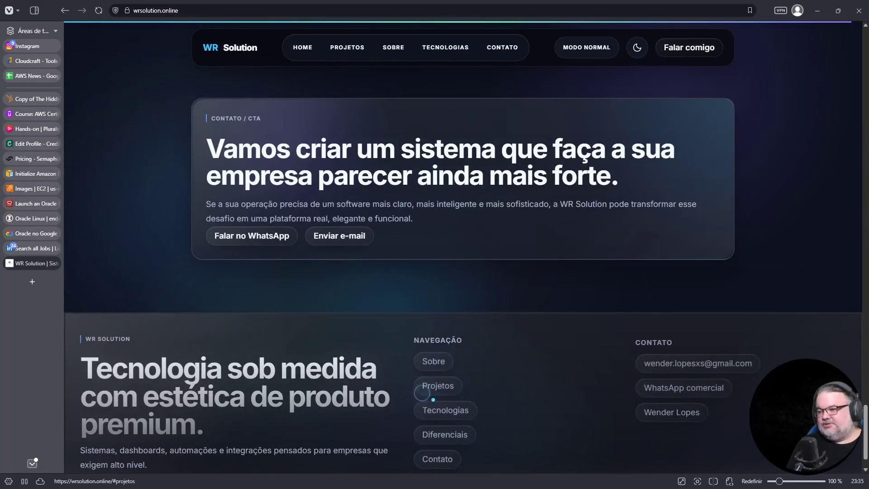
{"action": "left_click", "coordinate": [451, 389]}
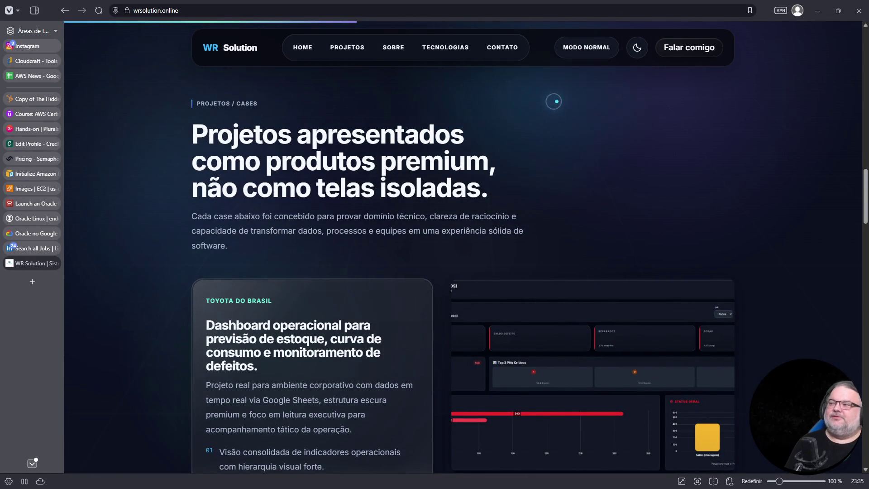
{"action": "left_click", "coordinate": [695, 49]}
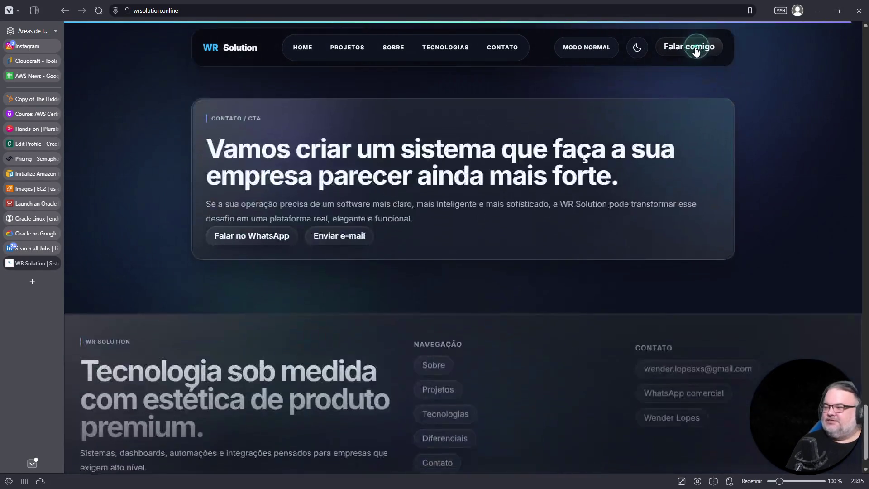
{"action": "left_click", "coordinate": [348, 241]}
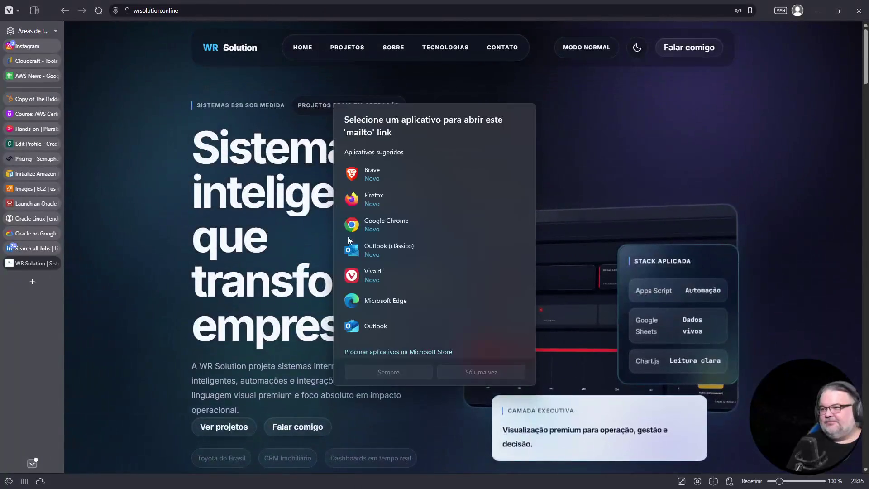
{"action": "key", "text": "Escape"}
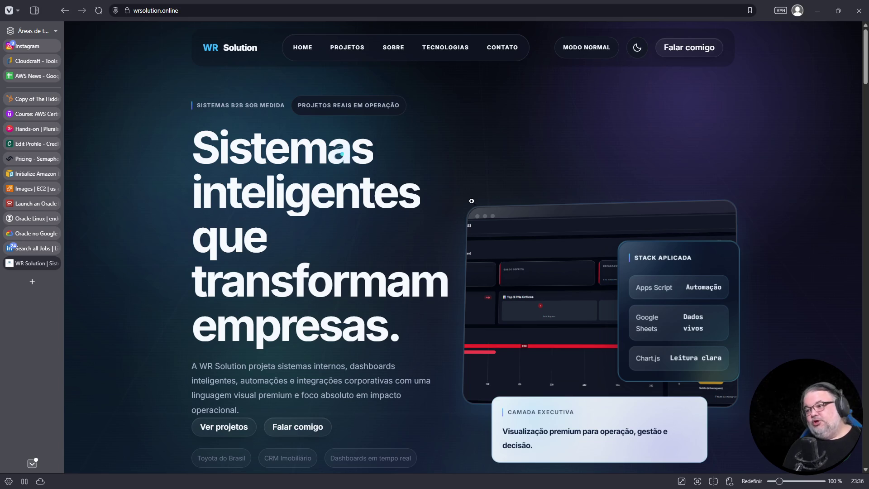
- Scroll past the stats and Sobre a WR to the Projetos cases, starting with Toyota do Brasil
{"action": "scroll", "coordinate": [472, 201], "scroll_direction": "down", "scroll_amount": 4}
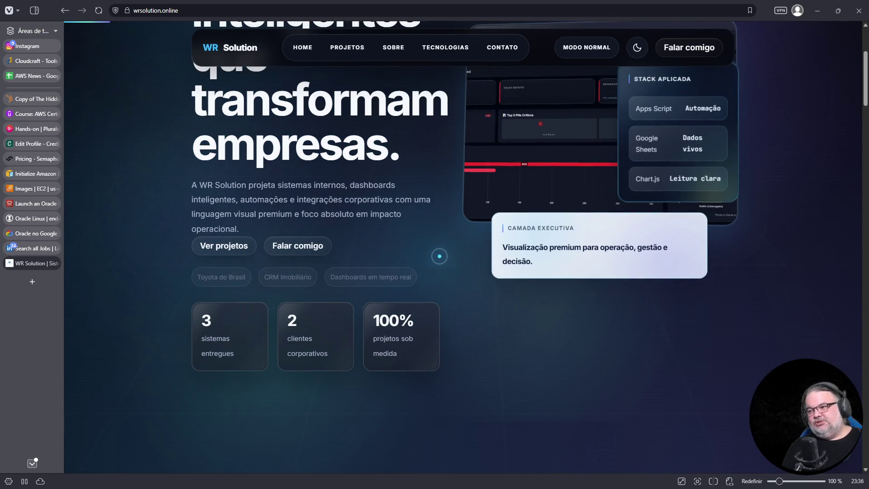
{"action": "scroll", "coordinate": [440, 256], "scroll_direction": "down", "scroll_amount": 6}
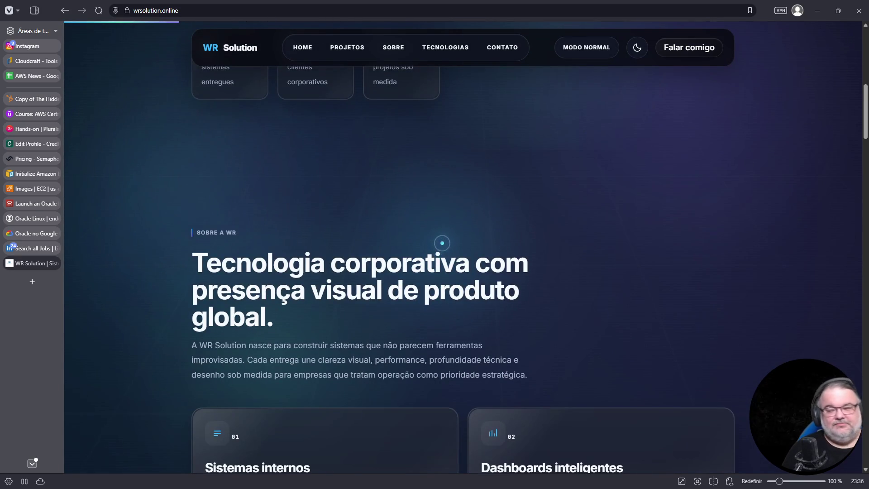
{"action": "scroll", "coordinate": [442, 250], "scroll_direction": "down", "scroll_amount": 8}
{"action": "scroll", "coordinate": [443, 246], "scroll_direction": "up", "scroll_amount": 2}
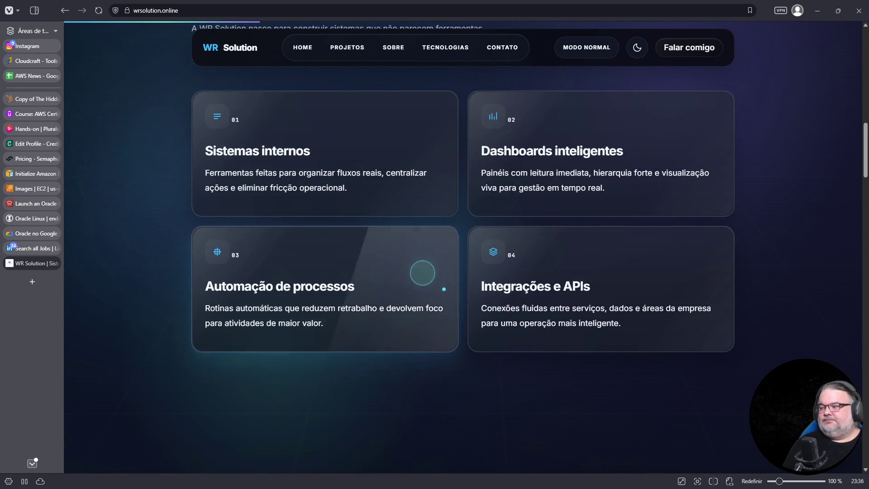
{"action": "scroll", "coordinate": [456, 303], "scroll_direction": "down", "scroll_amount": 5}
{"action": "scroll", "coordinate": [458, 304], "scroll_direction": "down", "scroll_amount": 4}
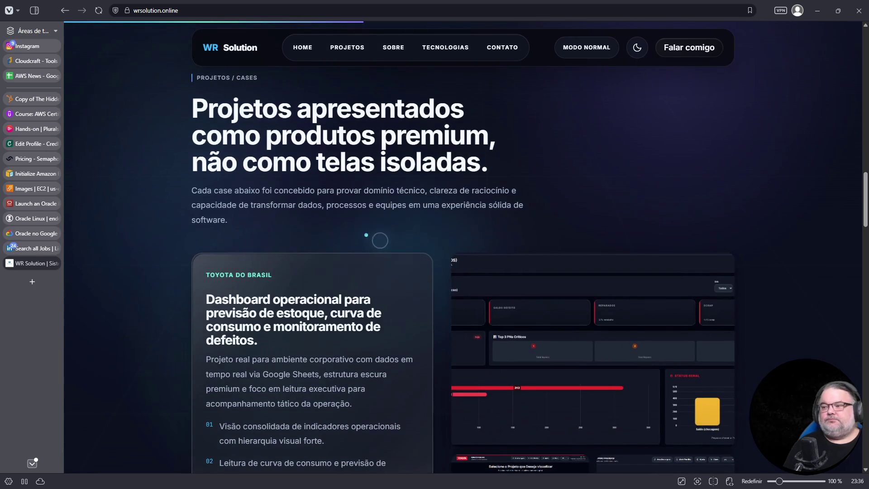
{"action": "scroll", "coordinate": [143, 300], "scroll_direction": "down", "scroll_amount": 7}
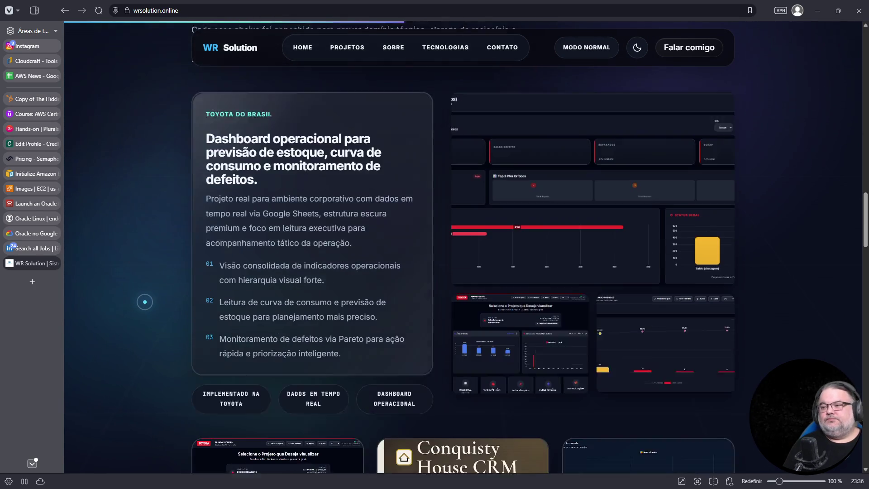
{"action": "scroll", "coordinate": [145, 302], "scroll_direction": "up", "scroll_amount": 4}
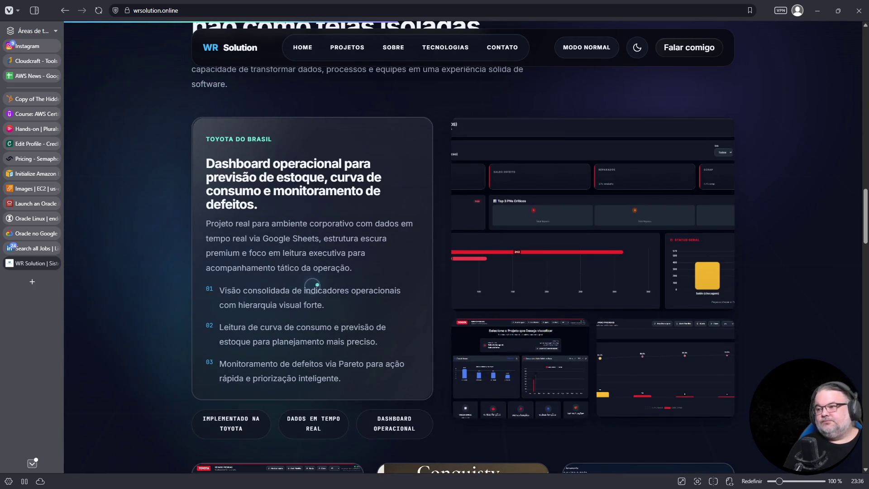
{"action": "scroll", "coordinate": [324, 266], "scroll_direction": "down", "scroll_amount": 3}
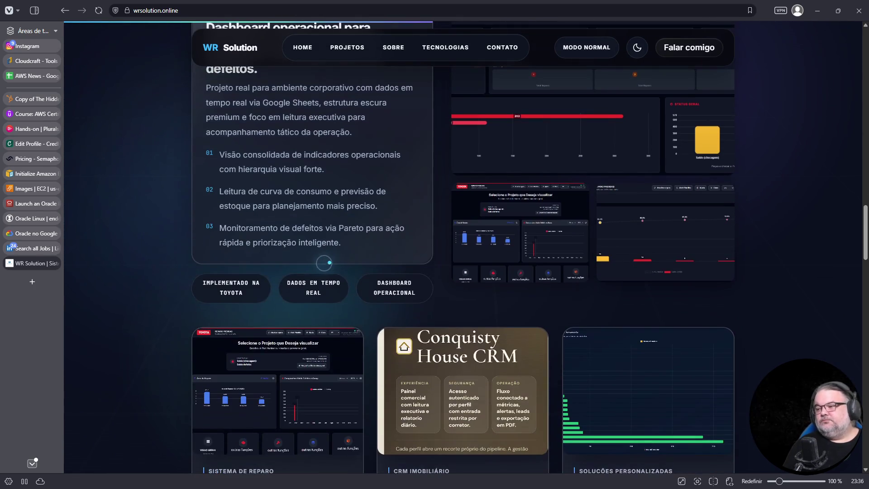
- Enlarge and close the Conquisty House CRM preview, then view the Sistema de Reparo, CRM and Soluções cards
{"action": "left_click", "coordinate": [482, 407]}
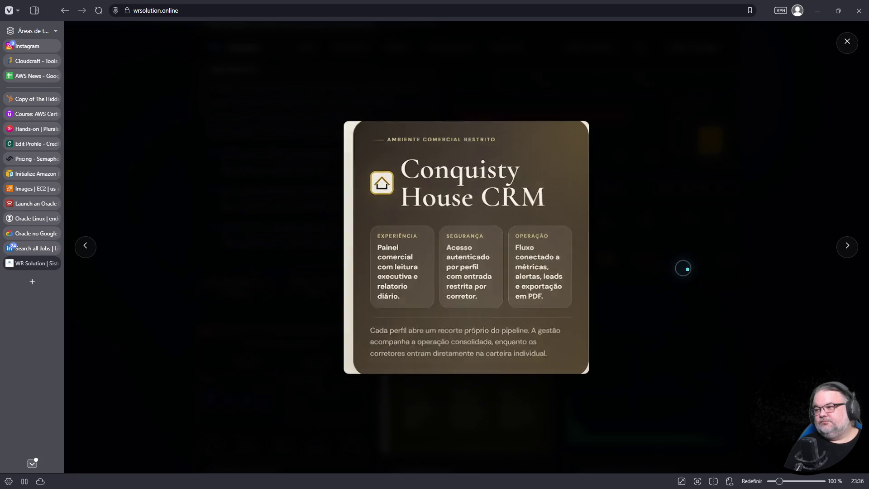
{"action": "left_click", "coordinate": [683, 267]}
{"action": "scroll", "coordinate": [641, 336], "scroll_direction": "down", "scroll_amount": 6}
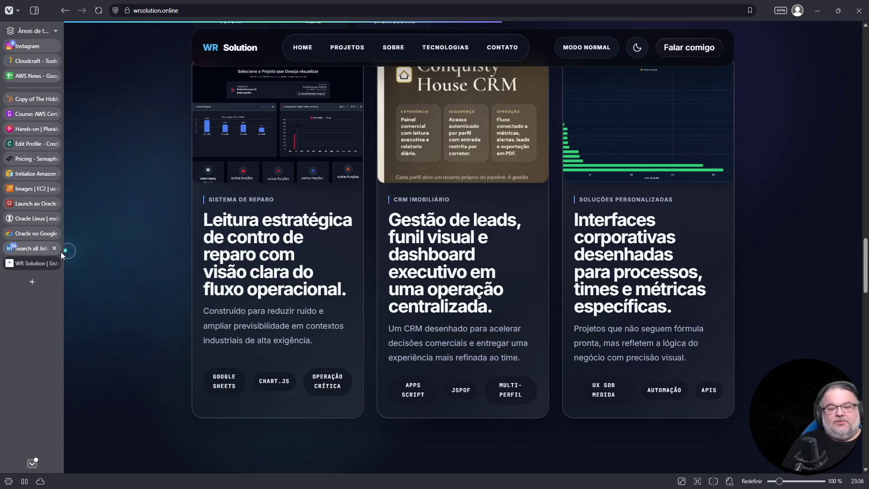
{"action": "mouse_move", "coordinate": [61, 253]}
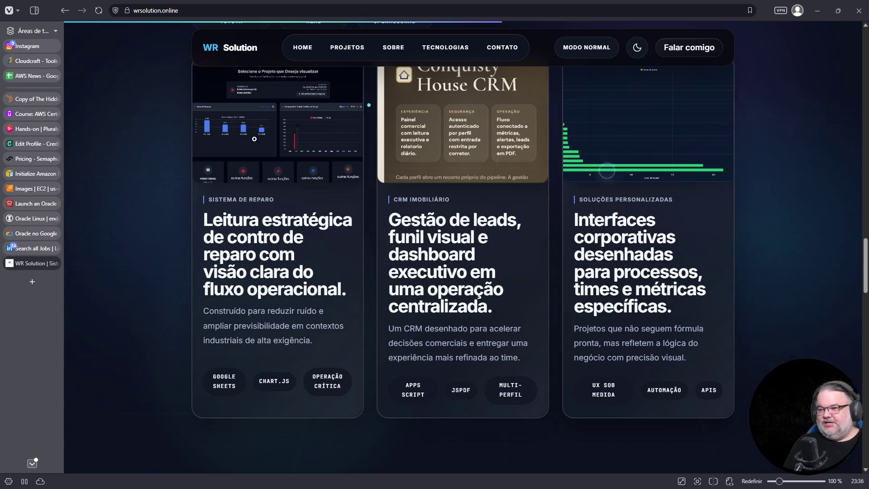
{"action": "key", "text": "ctrl+t"}
{"action": "type", "text": "de"}
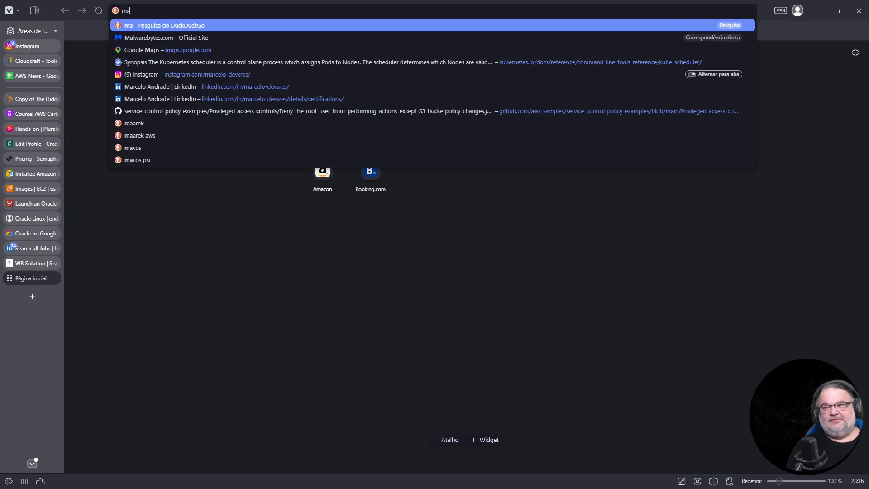
{"action": "type", "text": "vsres.com"}
{"action": "key", "text": "Return"}
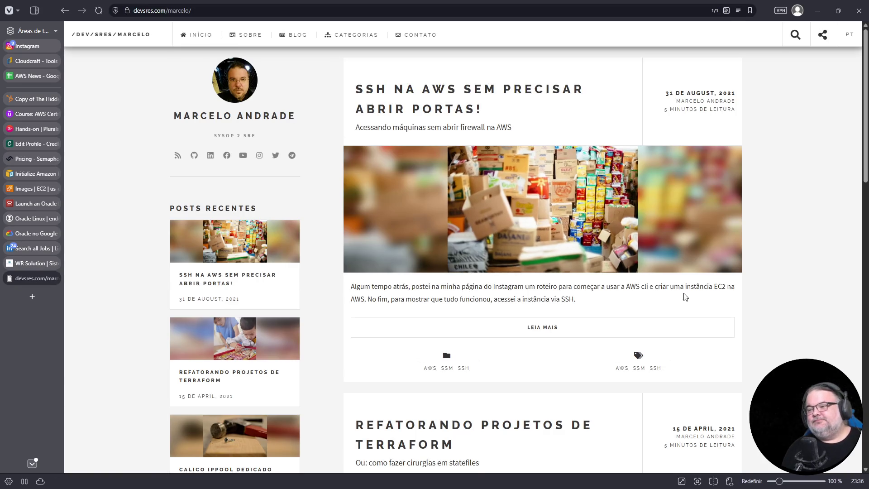
{"action": "scroll", "coordinate": [694, 295], "scroll_direction": "down", "scroll_amount": 5}
{"action": "scroll", "coordinate": [694, 295], "scroll_direction": "down", "scroll_amount": 10}
{"action": "scroll", "coordinate": [693, 293], "scroll_direction": "up", "scroll_amount": 12}
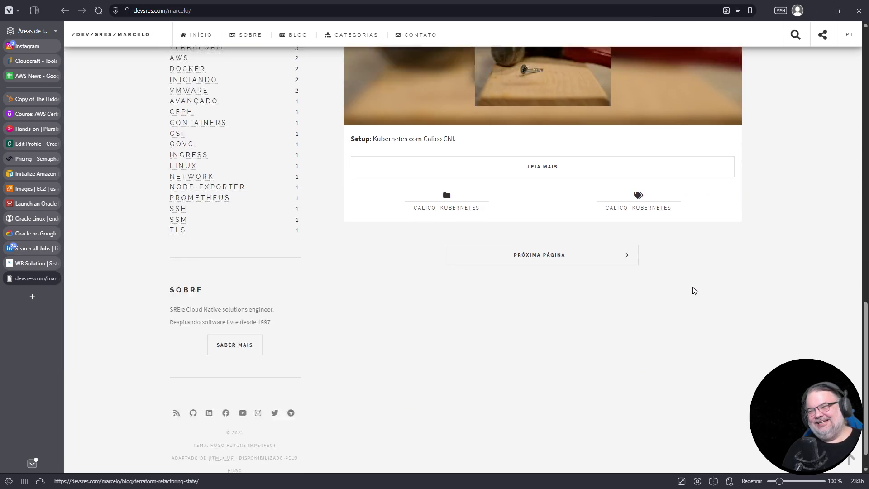
{"action": "scroll", "coordinate": [696, 284], "scroll_direction": "up", "scroll_amount": 5}
{"action": "key", "text": "ctrl+w"}
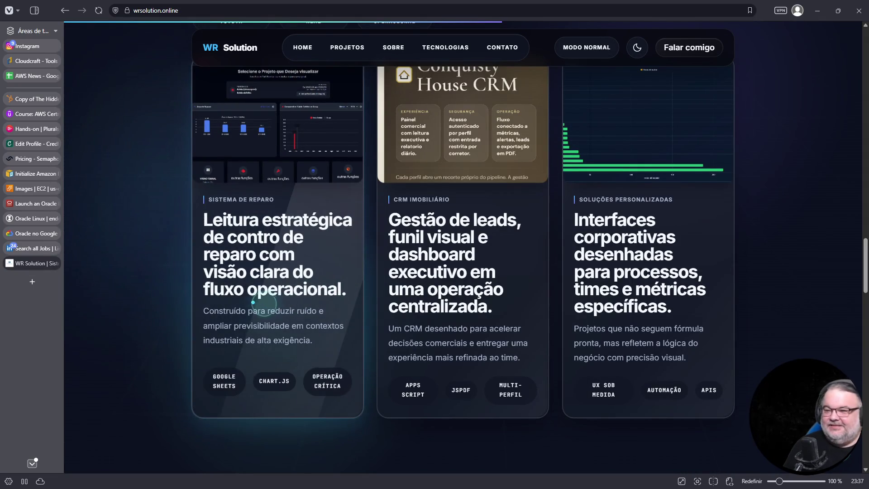
- Close the WR Solution tab to return to the LinkedIn Code Compass Bern DevOps posting
{"action": "left_click", "coordinate": [54, 265]}
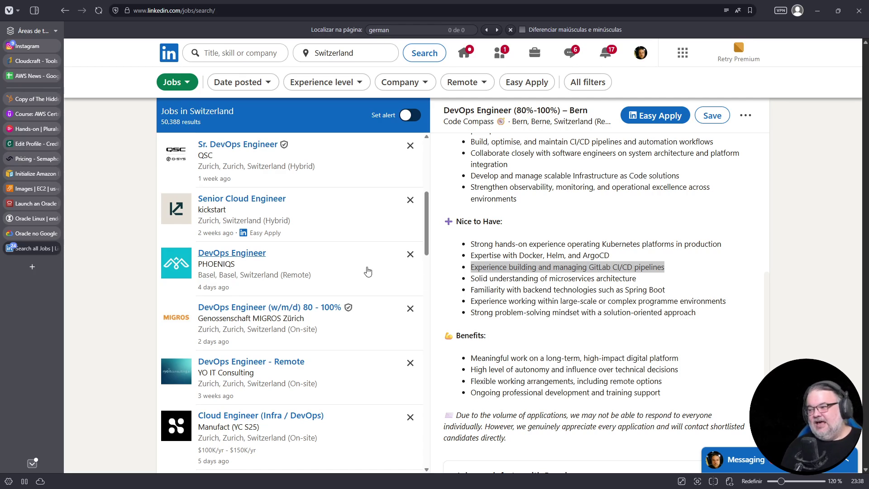
- Highlight the 'Strong problem-solving mindset' requirement, then open a new browser start page tab
{"action": "scroll", "coordinate": [644, 324], "scroll_direction": "up", "scroll_amount": 2, "text": "ctrl"}
{"action": "scroll", "coordinate": [643, 332], "scroll_direction": "down", "scroll_amount": 2}
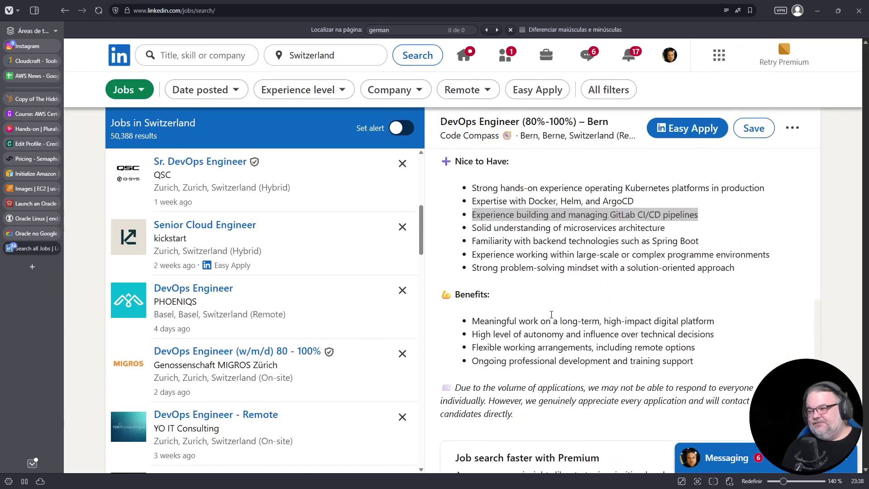
{"action": "triple_click", "coordinate": [538, 271]}
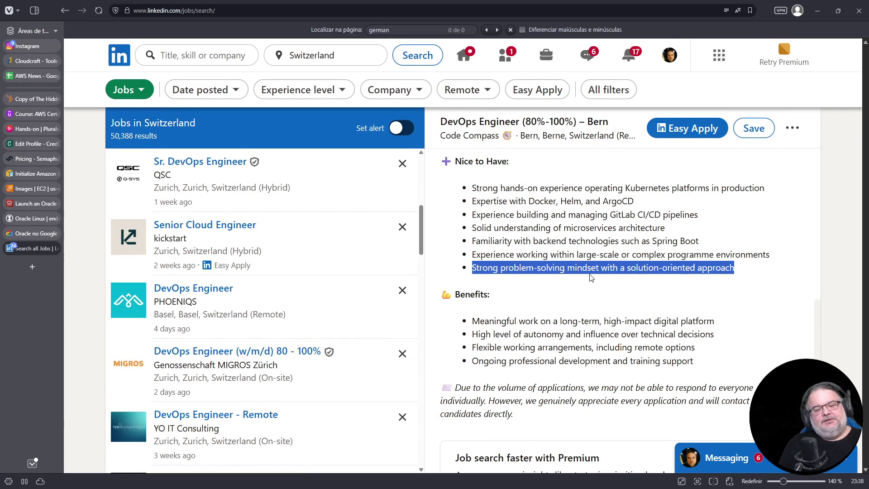
{"action": "left_click", "coordinate": [33, 266]}
{"action": "left_click", "coordinate": [316, 8]}
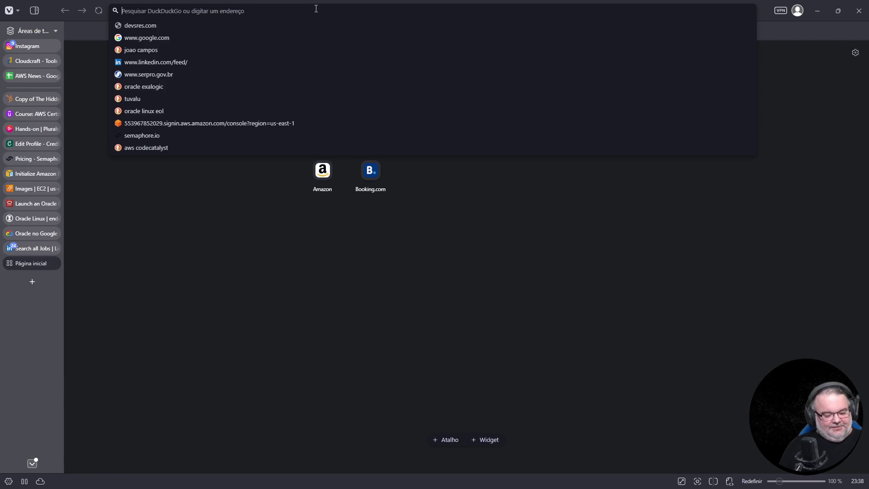
{"action": "type", "text": "serjaõ dos fogue"}
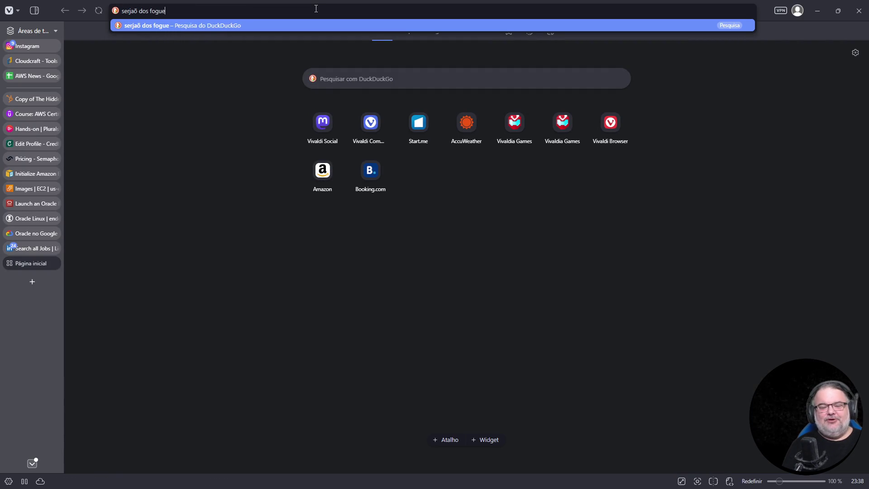
{"action": "key", "text": "Return"}
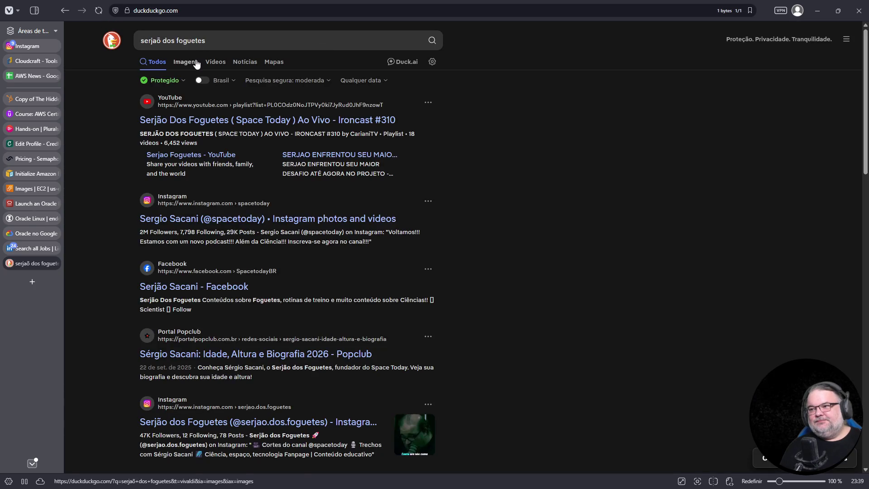
{"action": "left_click", "coordinate": [187, 63]}
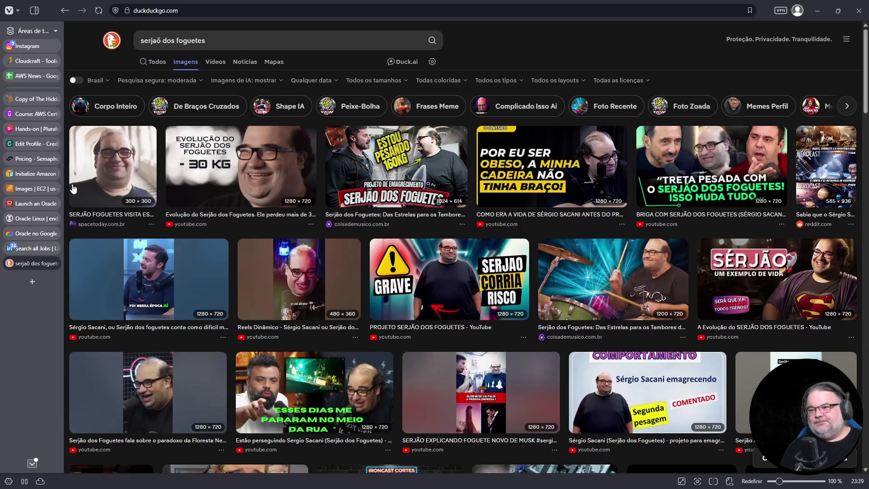
{"action": "left_click", "coordinate": [72, 188]}
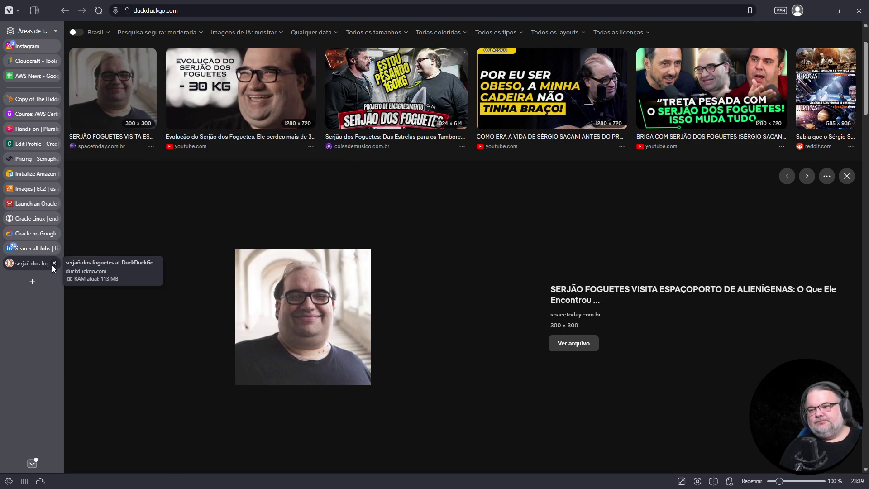
{"action": "left_click", "coordinate": [55, 263]}
{"action": "mouse_move", "coordinate": [26, 137]}
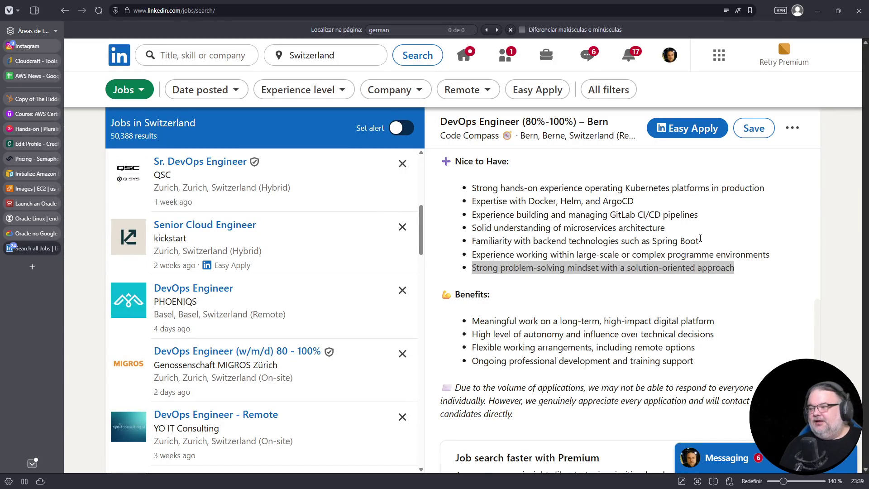
{"action": "scroll", "coordinate": [698, 213], "scroll_direction": "down", "scroll_amount": 2}
{"action": "triple_click", "coordinate": [584, 178]}
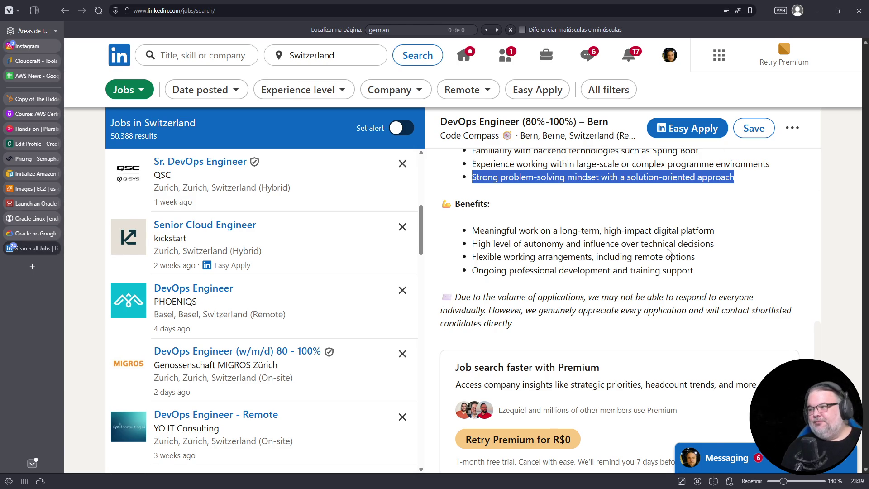
{"action": "scroll", "coordinate": [668, 251], "scroll_direction": "up", "scroll_amount": 4}
{"action": "scroll", "coordinate": [668, 250], "scroll_direction": "up", "scroll_amount": 7}
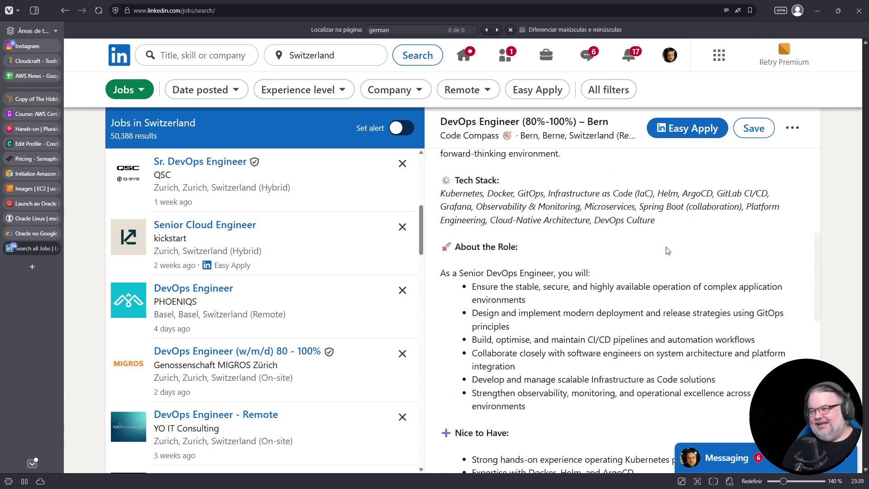
{"action": "scroll", "coordinate": [667, 250], "scroll_direction": "up", "scroll_amount": 1}
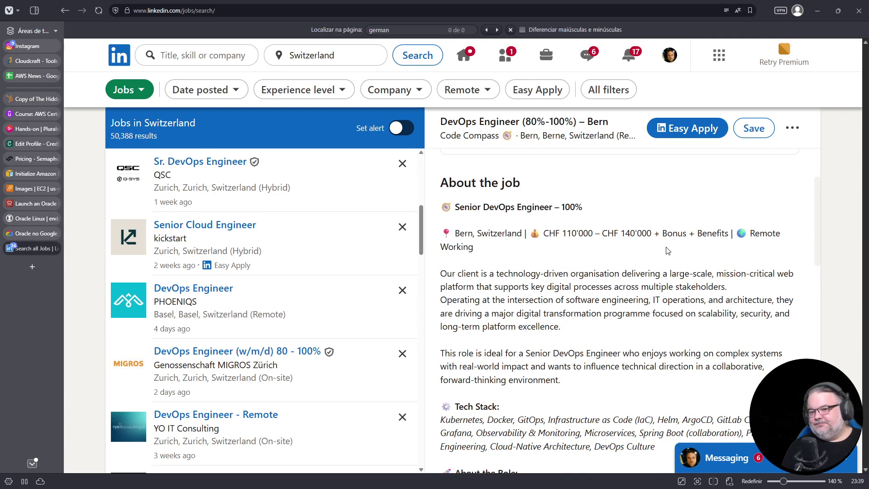
{"action": "scroll", "coordinate": [668, 251], "scroll_direction": "down", "scroll_amount": 2}
{"action": "scroll", "coordinate": [673, 249], "scroll_direction": "down", "scroll_amount": 2}
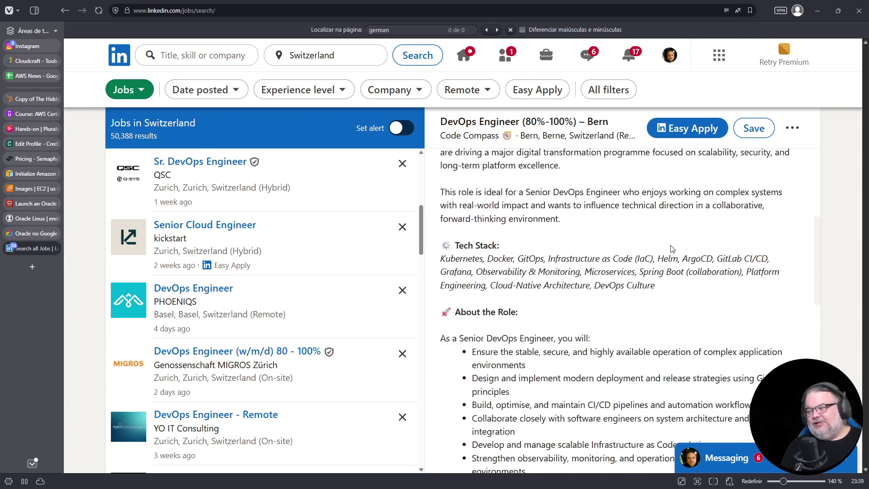
{"action": "scroll", "coordinate": [672, 249], "scroll_direction": "down", "scroll_amount": 2}
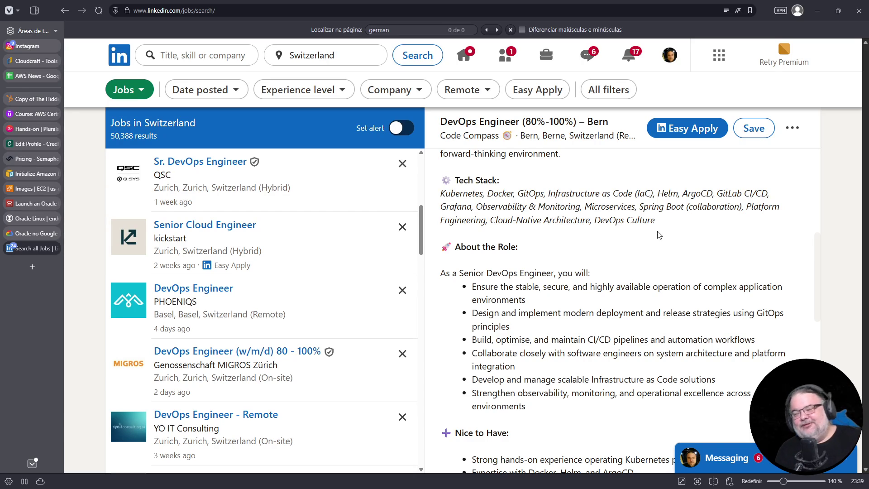
{"action": "scroll", "coordinate": [683, 233], "scroll_direction": "down", "scroll_amount": 4}
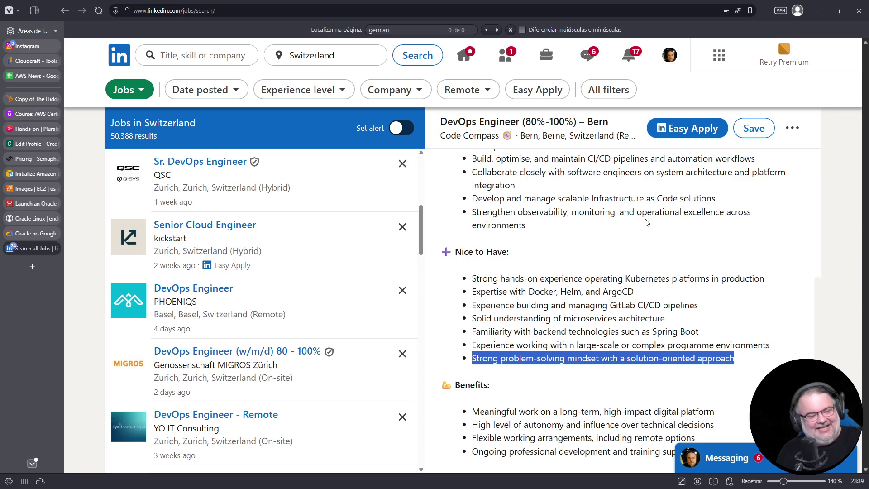
{"action": "scroll", "coordinate": [646, 228], "scroll_direction": "down", "scroll_amount": 4}
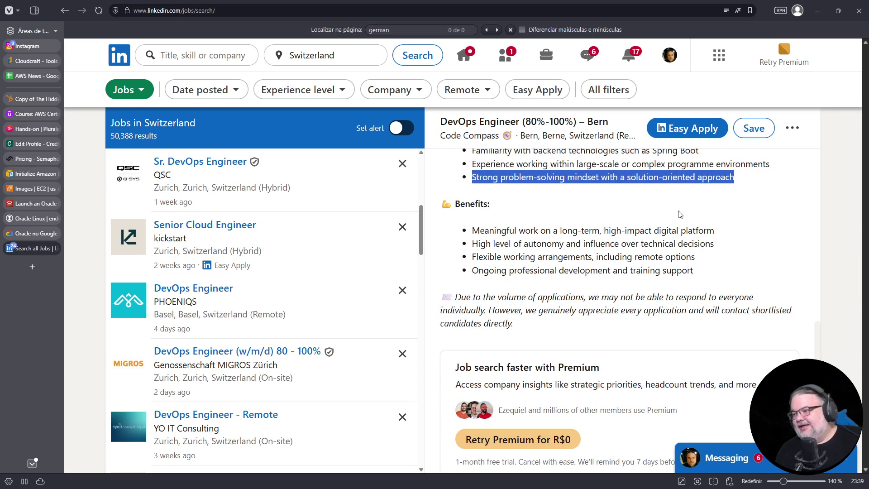
{"action": "scroll", "coordinate": [679, 214], "scroll_direction": "up", "scroll_amount": 10}
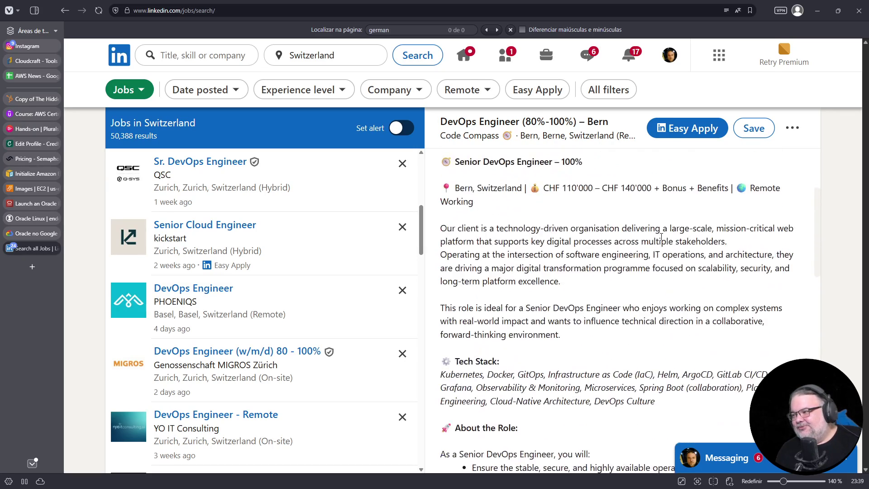
{"action": "scroll", "coordinate": [663, 239], "scroll_direction": "up", "scroll_amount": 3}
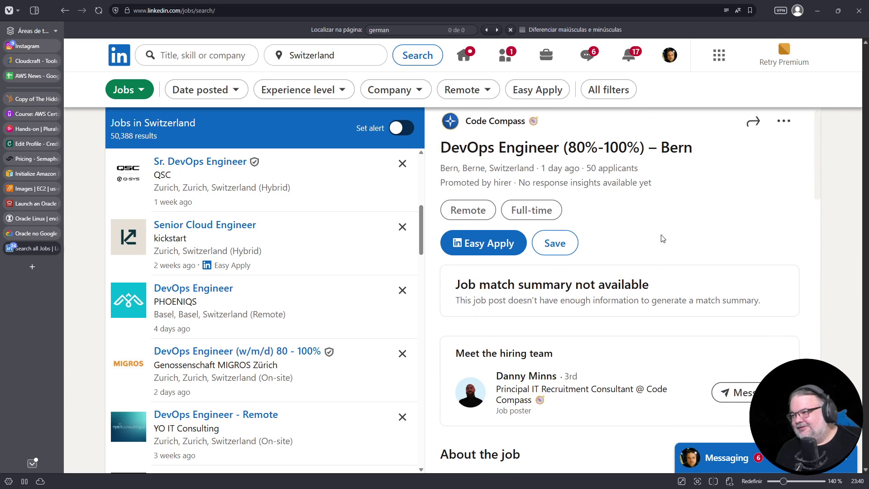
{"action": "scroll", "coordinate": [662, 239], "scroll_direction": "down", "scroll_amount": 15}
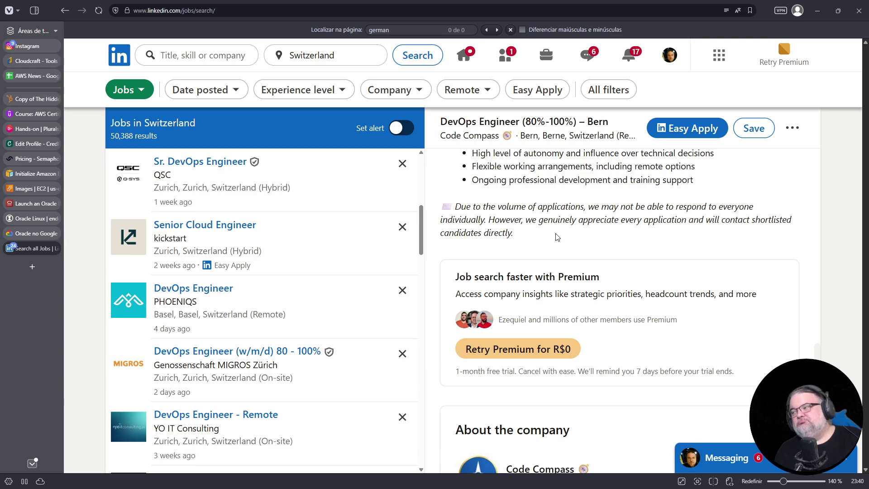
{"action": "scroll", "coordinate": [553, 230], "scroll_direction": "down", "scroll_amount": 3}
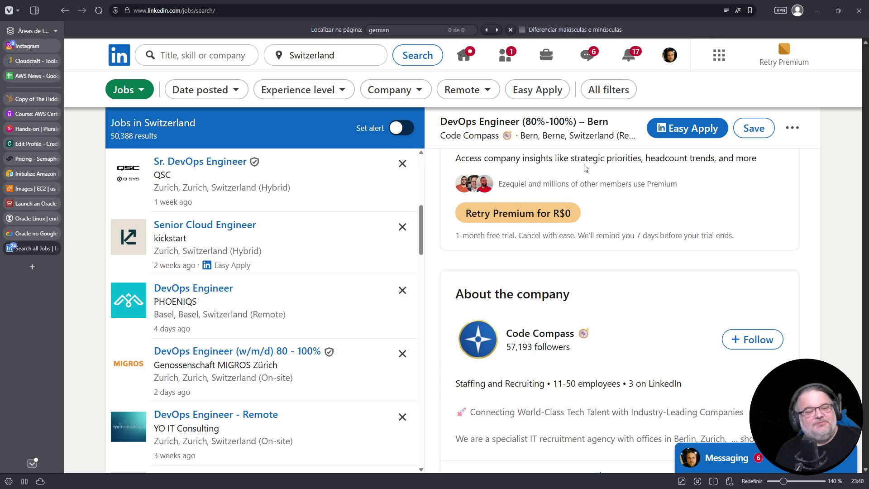
{"action": "scroll", "coordinate": [538, 162], "scroll_direction": "up", "scroll_amount": 3}
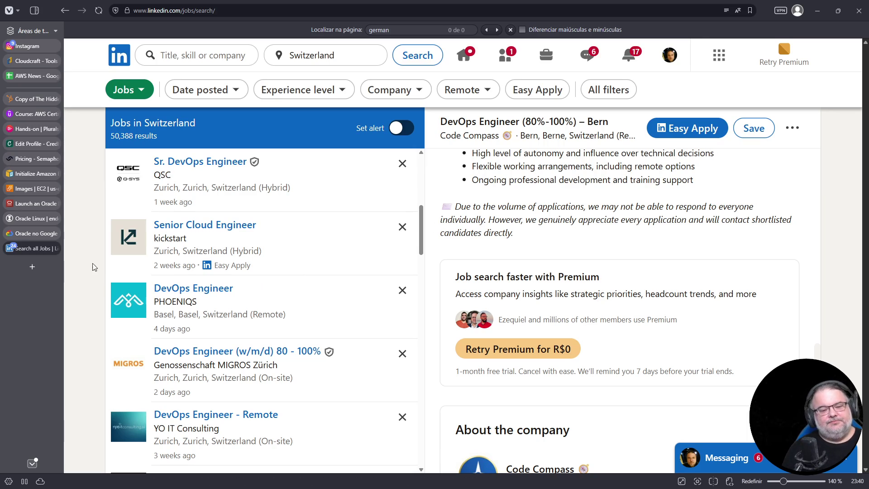
{"action": "scroll", "coordinate": [552, 276], "scroll_direction": "up", "scroll_amount": 5}
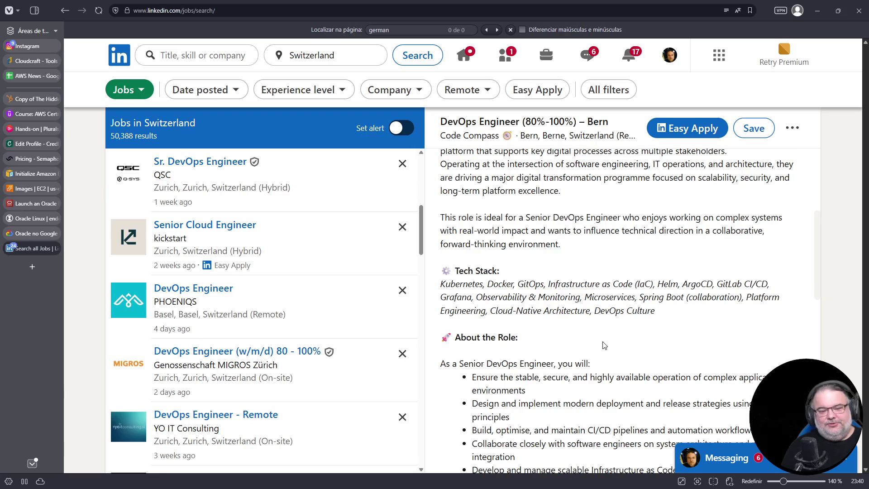
{"action": "scroll", "coordinate": [598, 340], "scroll_direction": "up", "scroll_amount": 5}
{"action": "scroll", "coordinate": [598, 340], "scroll_direction": "up", "scroll_amount": 3}
{"action": "scroll", "coordinate": [598, 337], "scroll_direction": "down", "scroll_amount": 3}
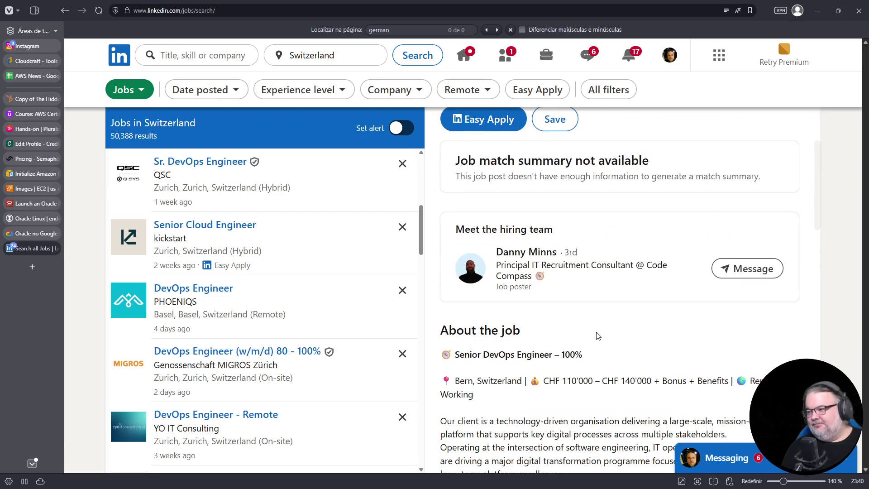
{"action": "scroll", "coordinate": [599, 332], "scroll_direction": "up", "scroll_amount": 3}
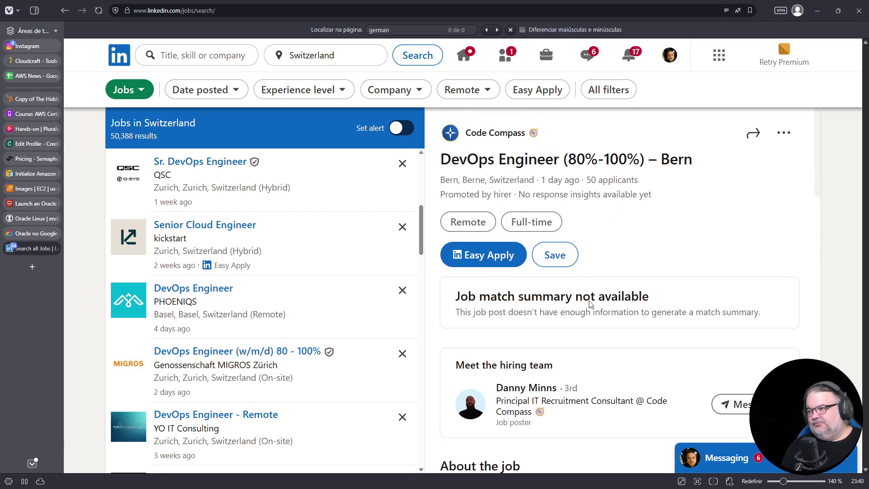
{"action": "scroll", "coordinate": [292, 362], "scroll_direction": "down", "scroll_amount": 5}
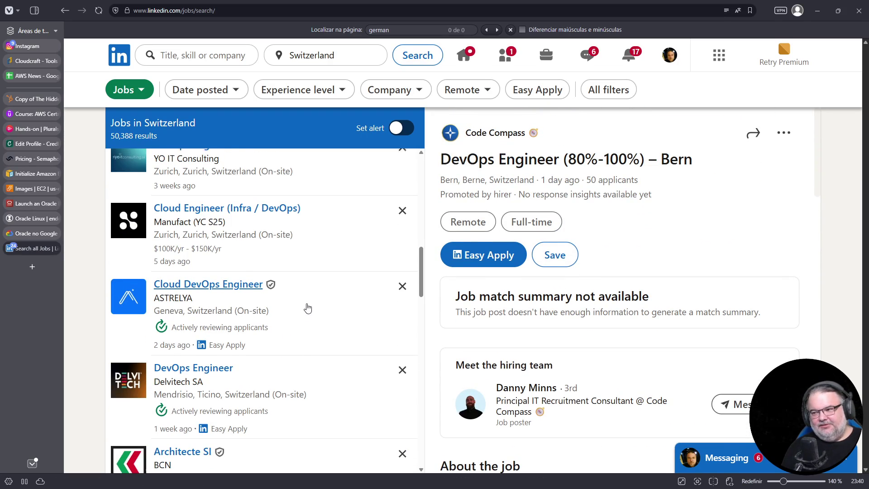
{"action": "scroll", "coordinate": [306, 308], "scroll_direction": "up", "scroll_amount": 3}
{"action": "scroll", "coordinate": [308, 308], "scroll_direction": "up", "scroll_amount": 3}
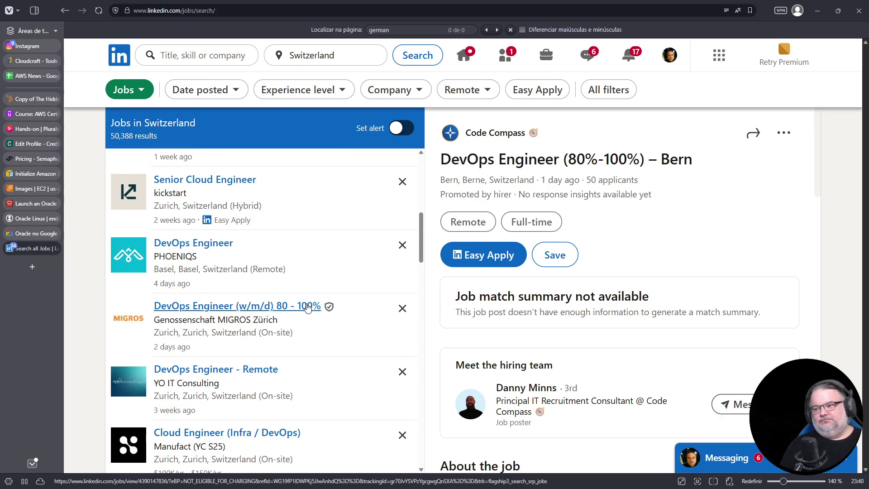
{"action": "scroll", "coordinate": [307, 307], "scroll_direction": "up", "scroll_amount": 3}
{"action": "scroll", "coordinate": [305, 306], "scroll_direction": "down", "scroll_amount": 3}
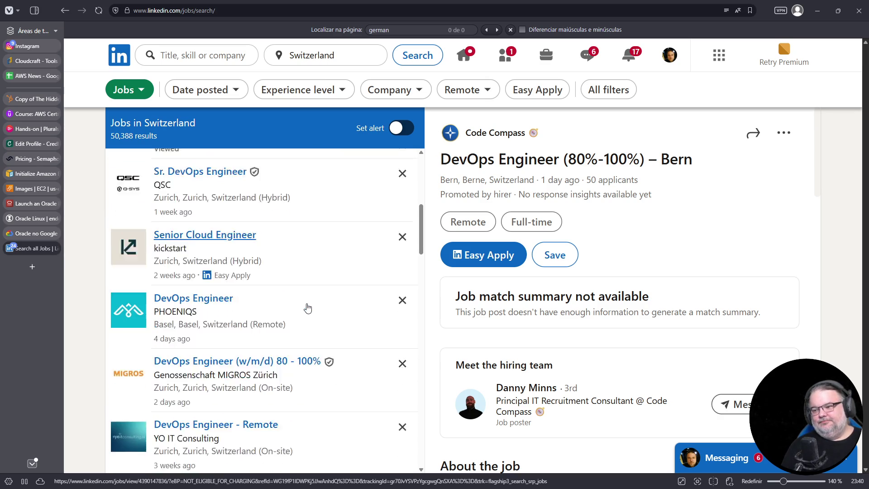
- Open the PHOENIQS DevOps Engineer posting in Basel and highlight its 'Over 100 people clicked apply' note
{"action": "left_click", "coordinate": [280, 257]}
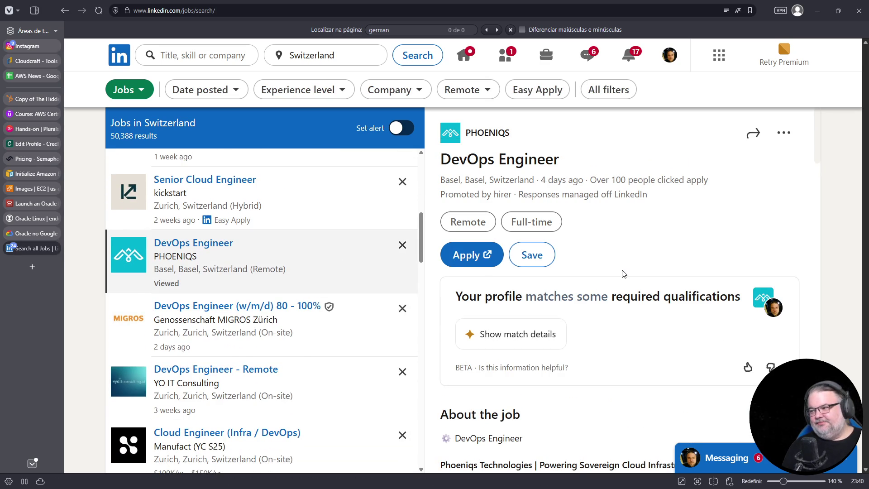
{"action": "scroll", "coordinate": [622, 274], "scroll_direction": "down", "scroll_amount": 4}
{"action": "scroll", "coordinate": [624, 272], "scroll_direction": "up", "scroll_amount": 4}
{"action": "left_click_drag", "start_coordinate": [590, 180], "coordinate": [719, 179]}
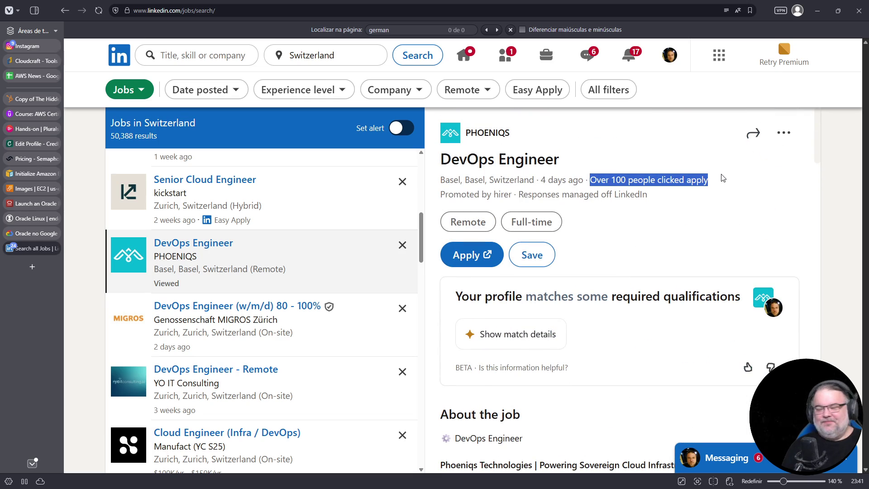
{"action": "scroll", "coordinate": [602, 291], "scroll_direction": "down", "scroll_amount": 2}
{"action": "scroll", "coordinate": [272, 353], "scroll_direction": "down", "scroll_amount": 4}
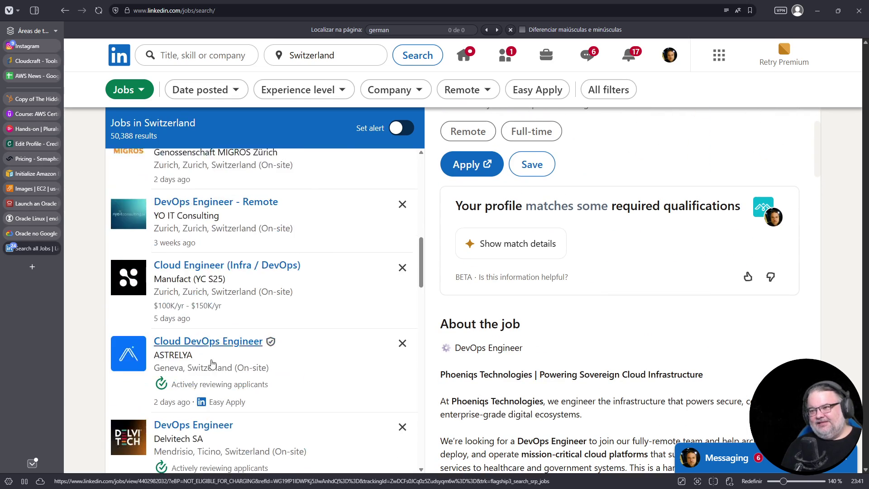
{"action": "scroll", "coordinate": [212, 363], "scroll_direction": "up", "scroll_amount": 5}
- Search Switzerland jobs for 'lugano' and open the CSCS Systems Engineer – Cloud and Platform Services posting
{"action": "left_click", "coordinate": [207, 57]}
{"action": "type", "text": "lu"}
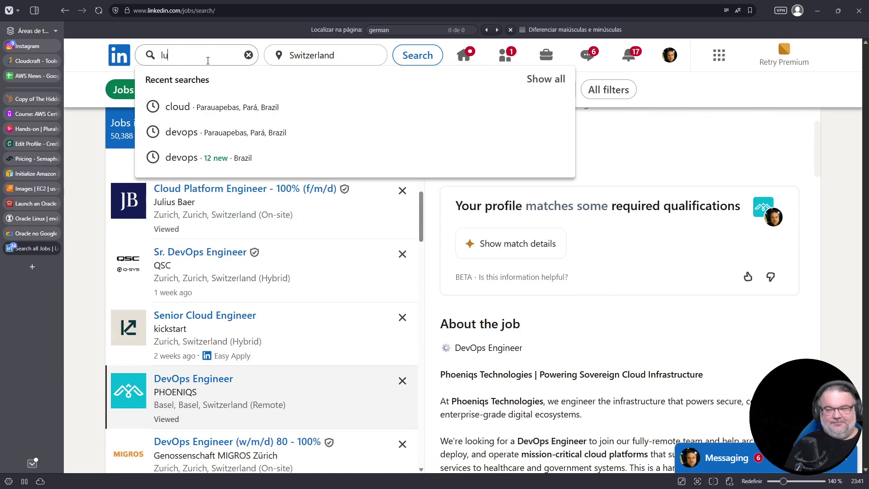
{"action": "type", "text": "gano"}
{"action": "key", "text": "Return"}
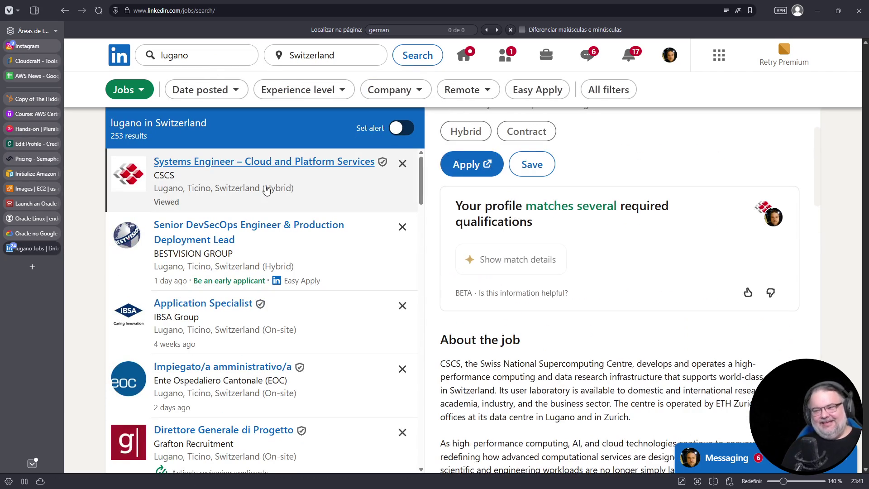
{"action": "left_click", "coordinate": [270, 169]}
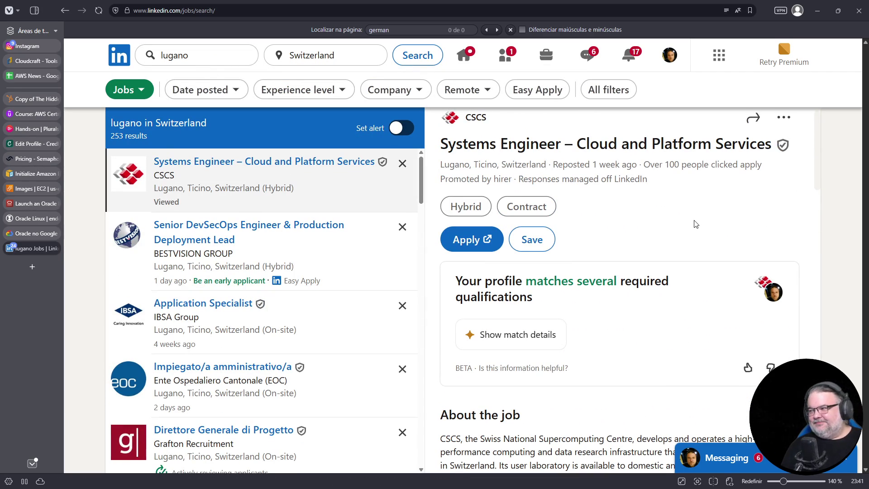
{"action": "scroll", "coordinate": [689, 228], "scroll_direction": "down", "scroll_amount": 5}
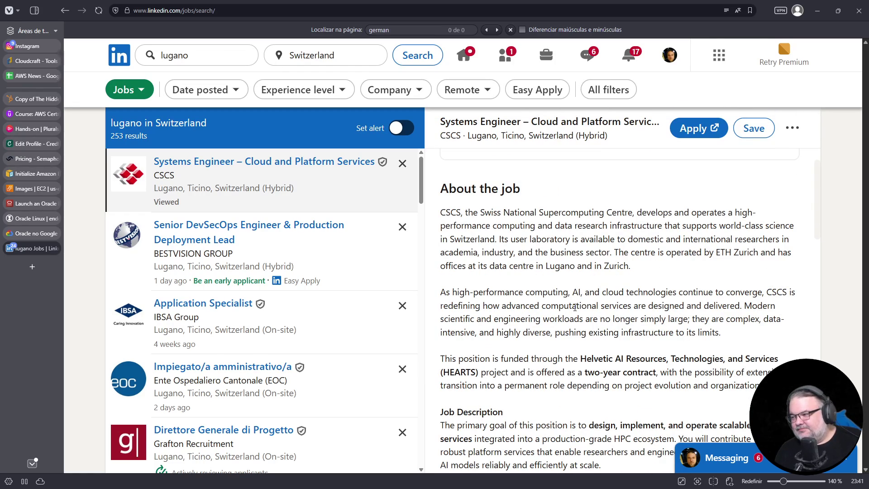
{"action": "scroll", "coordinate": [575, 307], "scroll_direction": "down", "scroll_amount": 3}
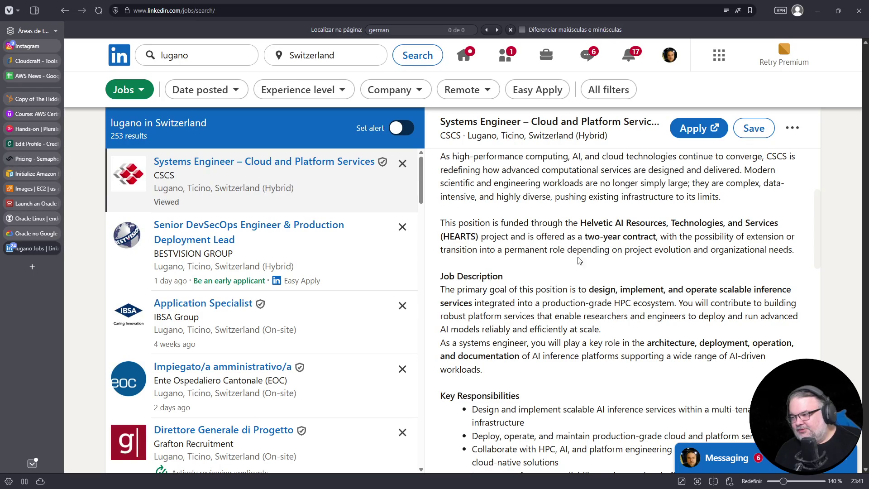
- Highlight the two-year contract term and the first Key Responsibilities bullet
{"action": "left_click_drag", "start_coordinate": [586, 239], "coordinate": [657, 238]}
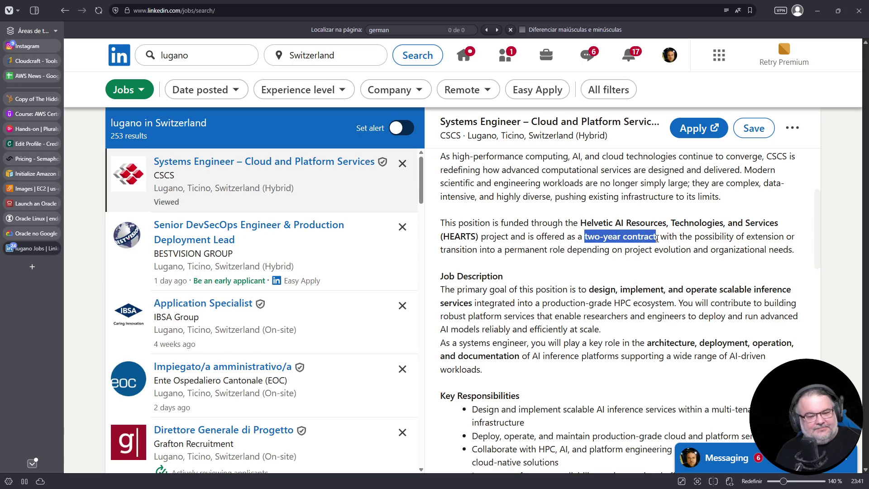
{"action": "scroll", "coordinate": [657, 239], "scroll_direction": "down", "scroll_amount": 2}
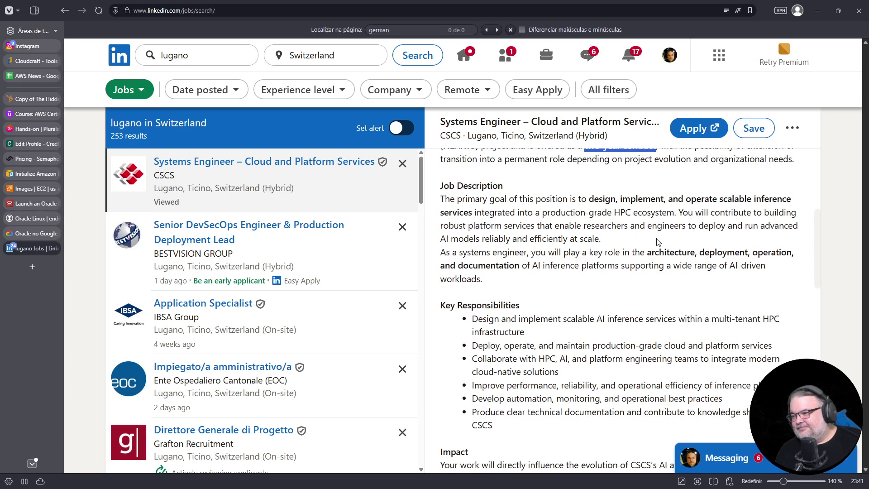
{"action": "scroll", "coordinate": [657, 241], "scroll_direction": "down", "scroll_amount": 3}
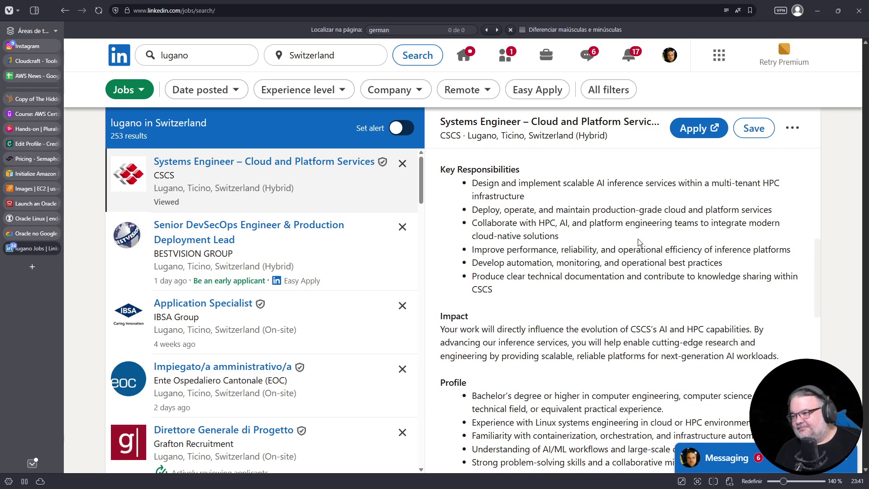
{"action": "left_click_drag", "start_coordinate": [470, 189], "coordinate": [529, 198]}
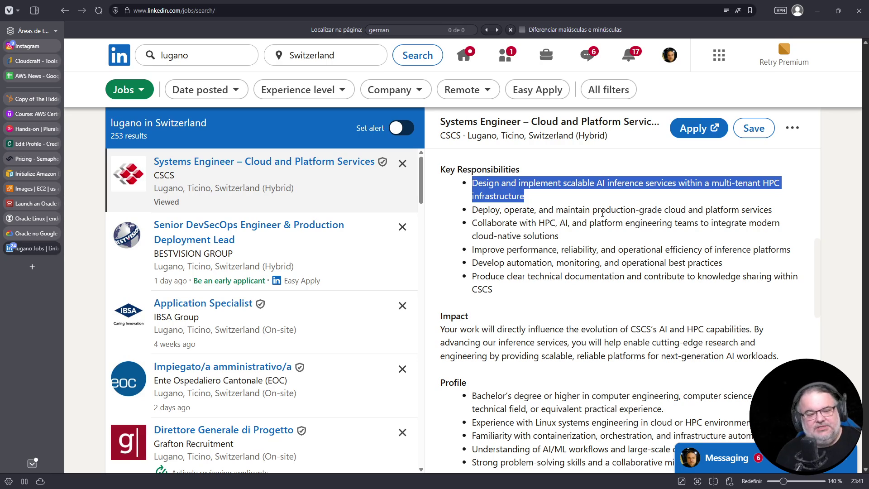
{"action": "left_click", "coordinate": [557, 205]}
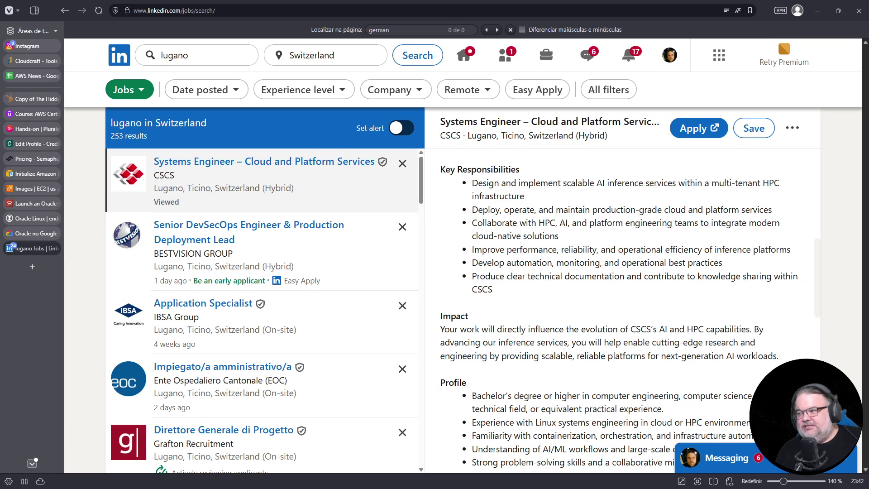
{"action": "mouse_move", "coordinate": [472, 186]}
{"action": "left_mouse_down"}
{"action": "mouse_move", "coordinate": [638, 188]}
{"action": "mouse_move", "coordinate": [665, 196]}
{"action": "left_mouse_up"}
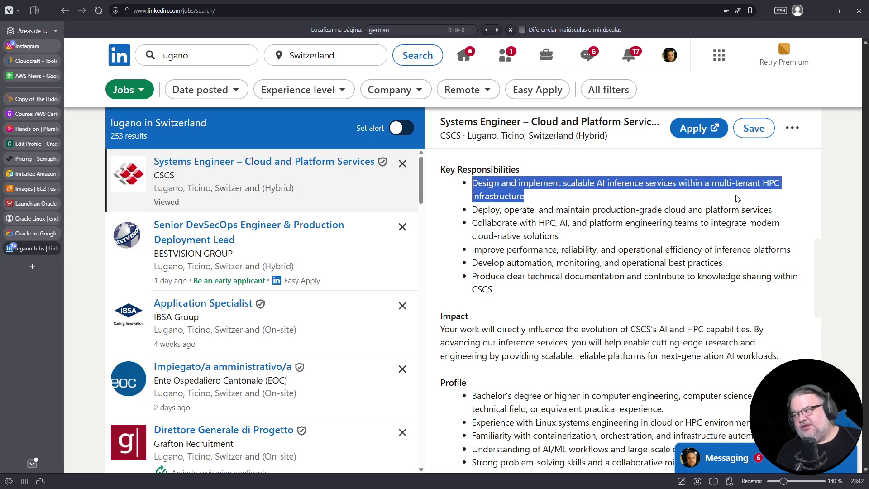
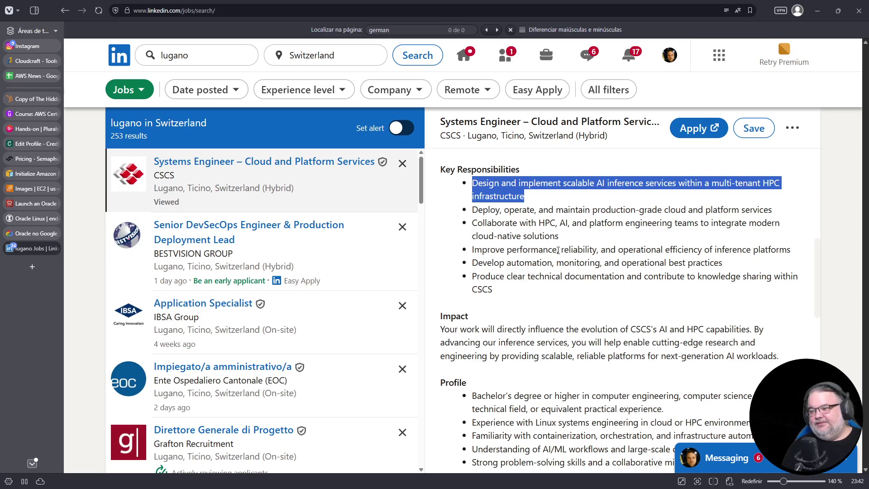
- Scroll the Systems Engineer – Cloud and Platform Services posting to its Profile section, then open a new start-page tab
{"action": "scroll", "coordinate": [559, 250], "scroll_direction": "down", "scroll_amount": 4}
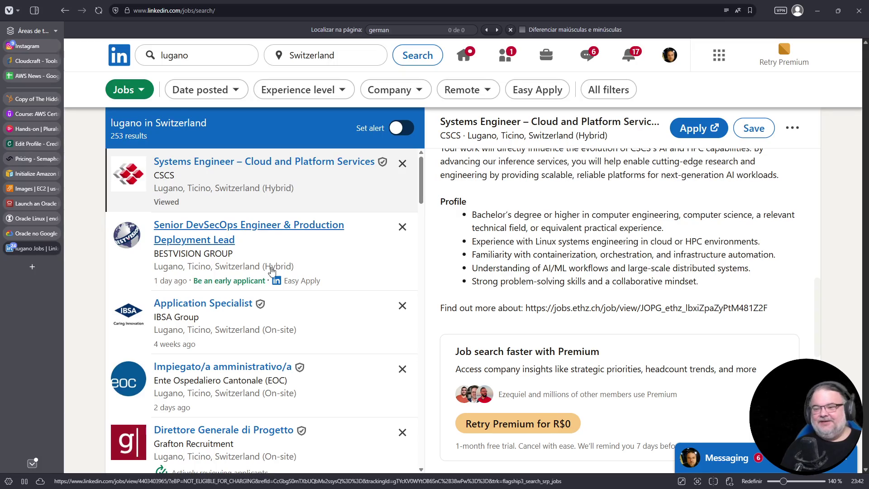
{"action": "left_click", "coordinate": [31, 266]}
- Search DuckDuckGo for 'casale monferrato' from the start page
{"action": "left_click", "coordinate": [264, 12]}
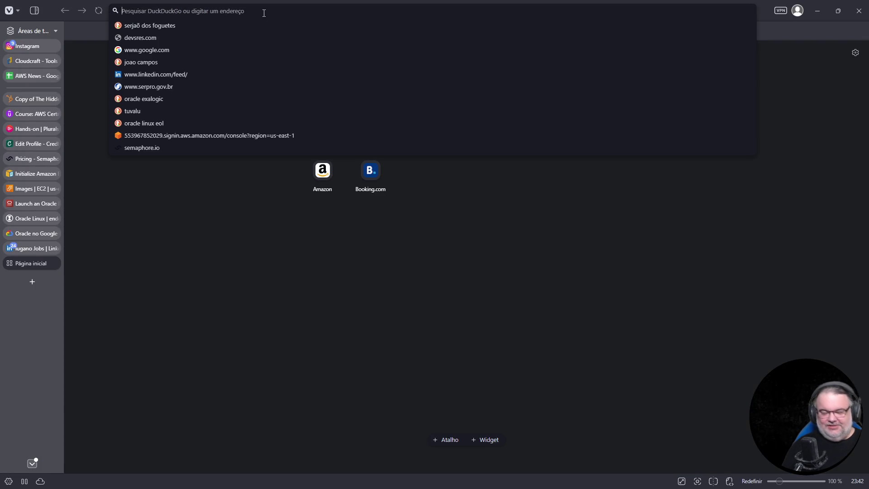
{"action": "left_click", "coordinate": [345, 77]}
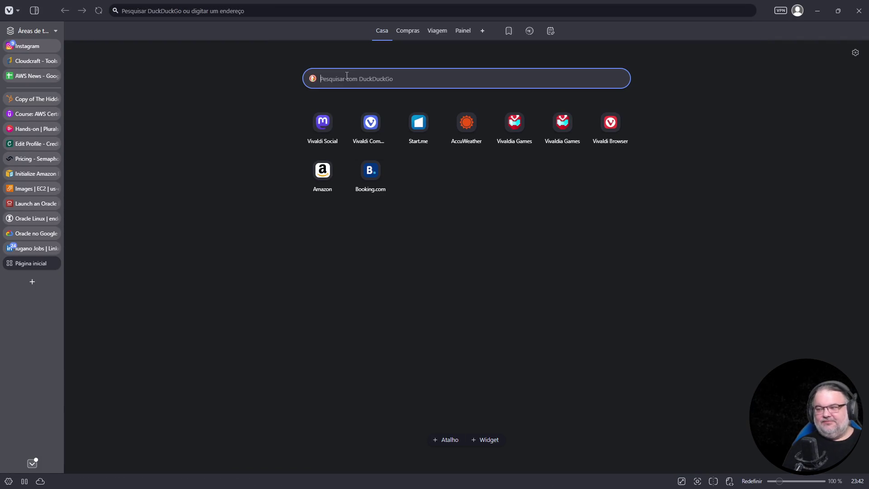
{"action": "type", "text": "casalemonferrato"}
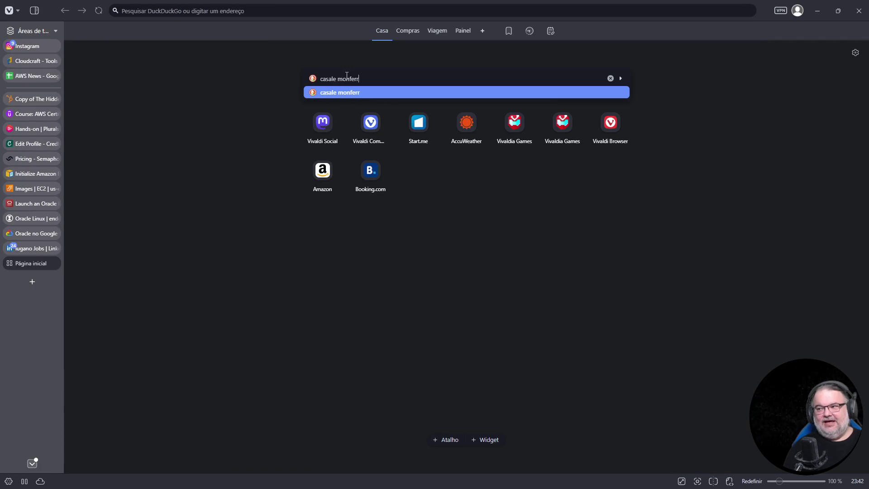
{"action": "key", "text": "Return"}
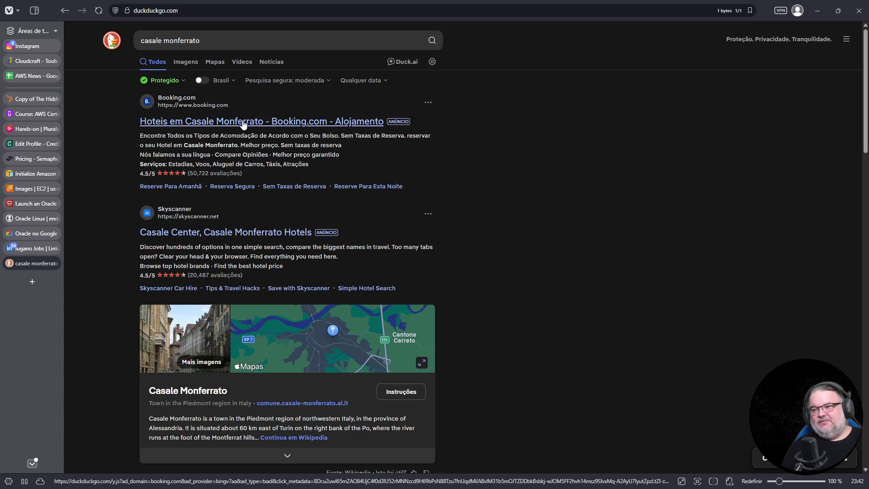
- Open Casale Monferrato in DuckDuckGo Maps from the Mapas preview
{"action": "left_click", "coordinate": [337, 341]}
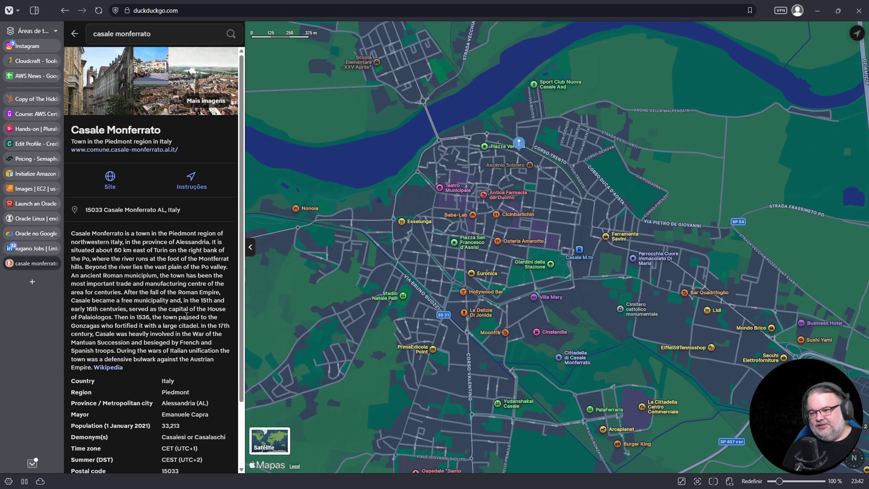
{"action": "scroll", "coordinate": [187, 315], "scroll_direction": "down", "scroll_amount": 3}
{"action": "scroll", "coordinate": [538, 243], "scroll_direction": "up", "scroll_amount": 3}
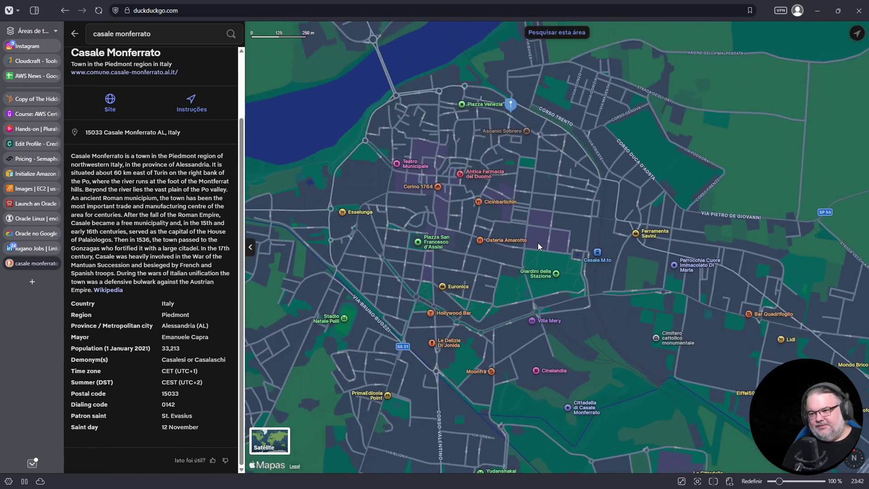
{"action": "scroll", "coordinate": [566, 286], "scroll_direction": "down", "scroll_amount": 3}
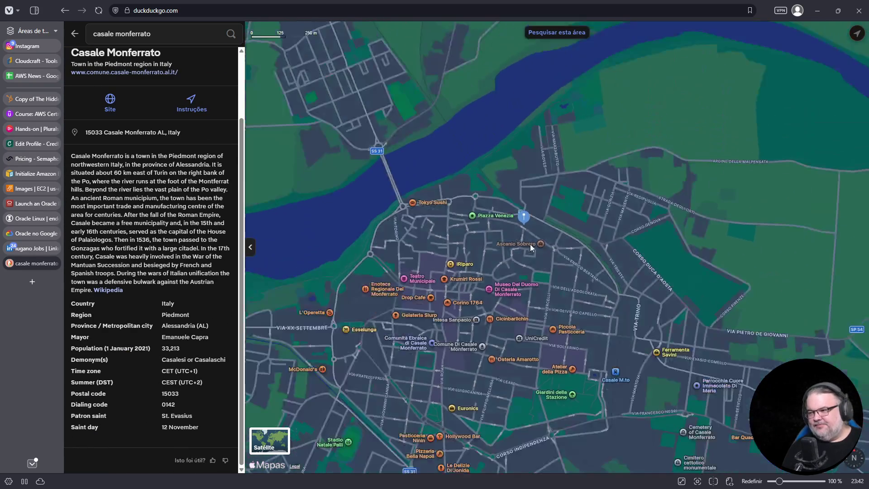
- Zoom and pan to centre the town streets, with Piazza Venezia and the town label visible
{"action": "mouse_move", "coordinate": [465, 240]}
{"action": "left_mouse_down"}
{"action": "mouse_move", "coordinate": [507, 236]}
{"action": "mouse_move", "coordinate": [481, 153]}
{"action": "left_mouse_up"}
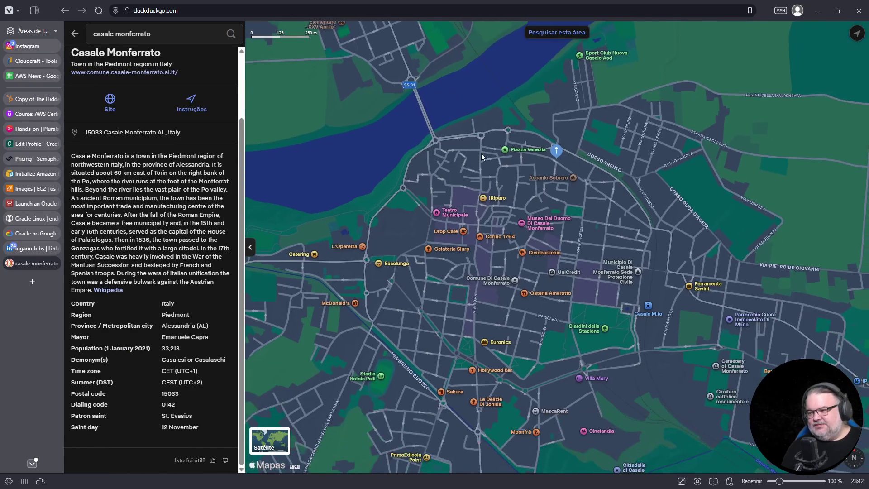
{"action": "scroll", "coordinate": [606, 305], "scroll_direction": "down", "scroll_amount": 2}
{"action": "left_click_drag", "start_coordinate": [626, 306], "coordinate": [630, 253]}
{"action": "scroll", "coordinate": [630, 253], "scroll_direction": "down", "scroll_amount": 1}
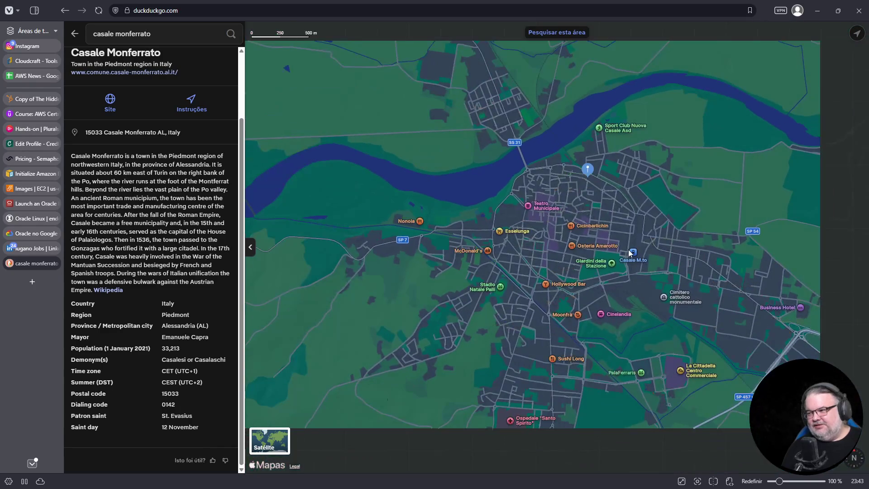
{"action": "mouse_move", "coordinate": [656, 288]}
{"action": "left_mouse_down"}
{"action": "mouse_move", "coordinate": [604, 236]}
{"action": "mouse_move", "coordinate": [632, 304]}
{"action": "left_mouse_up"}
{"action": "scroll", "coordinate": [521, 163], "scroll_direction": "down", "scroll_amount": 3}
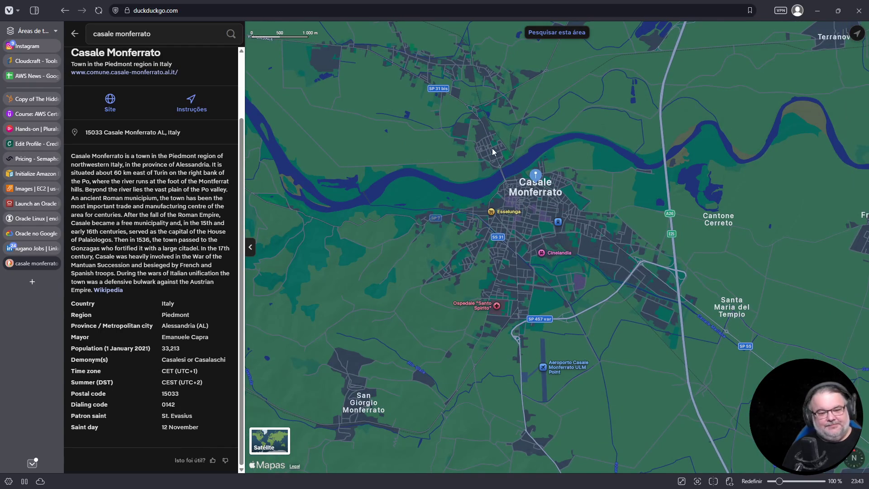
{"action": "left_click_drag", "start_coordinate": [534, 250], "coordinate": [594, 251]}
- Recentre on the town centre and bring the river north of town into view
{"action": "scroll", "coordinate": [594, 252], "scroll_direction": "up", "scroll_amount": 2}
{"action": "scroll", "coordinate": [649, 279], "scroll_direction": "up", "scroll_amount": 2}
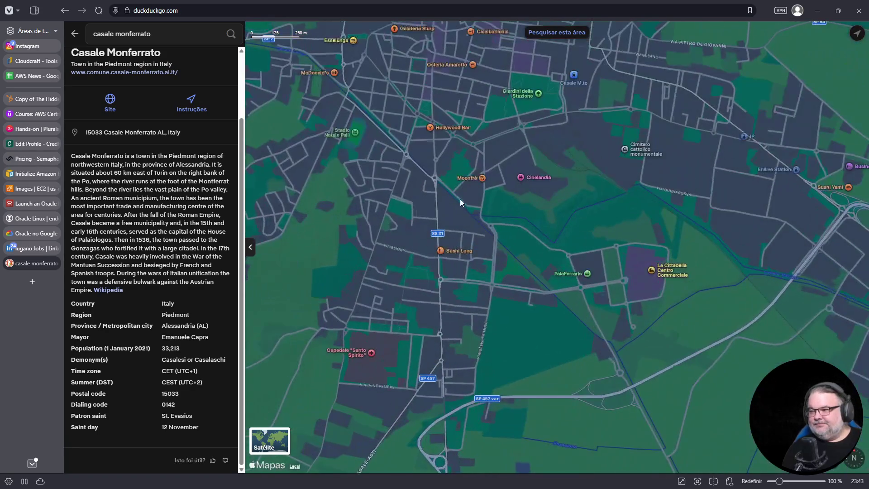
{"action": "left_click_drag", "start_coordinate": [460, 199], "coordinate": [544, 297]}
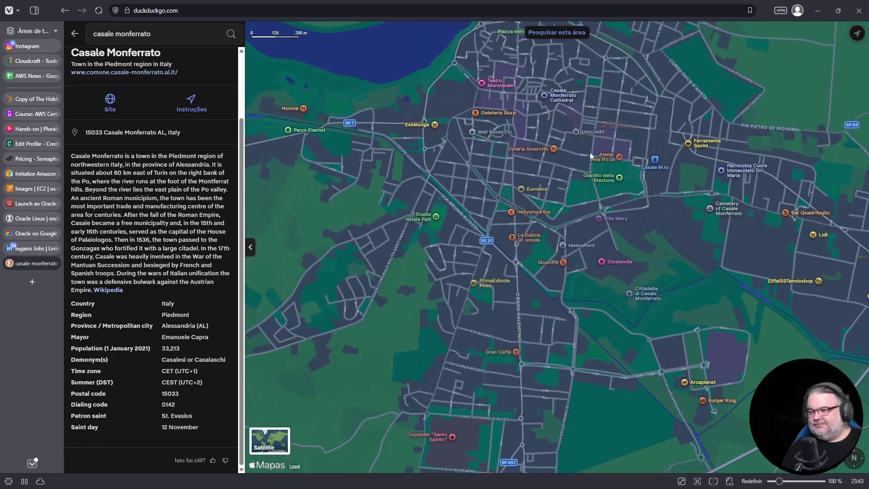
{"action": "scroll", "coordinate": [586, 228], "scroll_direction": "up", "scroll_amount": 2}
{"action": "left_click_drag", "start_coordinate": [587, 229], "coordinate": [581, 264]}
{"action": "left_click_drag", "start_coordinate": [584, 192], "coordinate": [582, 259]}
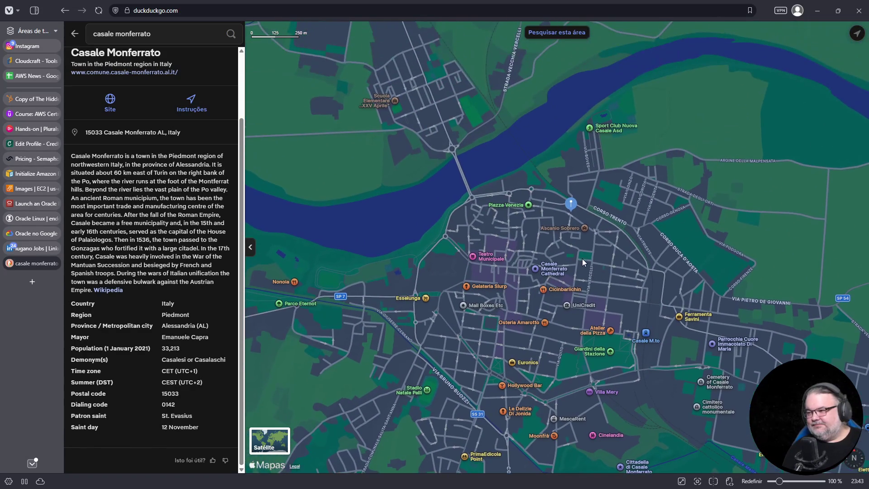
{"action": "scroll", "coordinate": [588, 262], "scroll_direction": "up", "scroll_amount": 3}
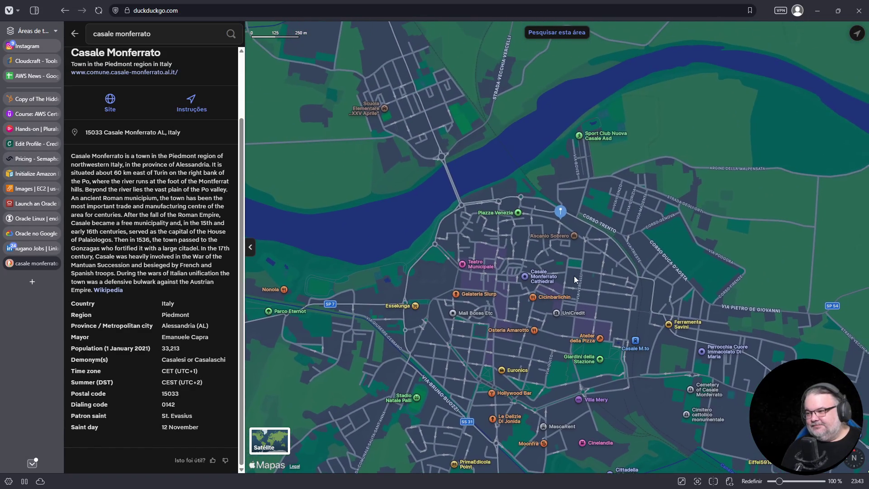
- Zoom in on the buildings along Via Aurelio Saffi near Banca Sella
{"action": "scroll", "coordinate": [571, 276], "scroll_direction": "up", "scroll_amount": 2}
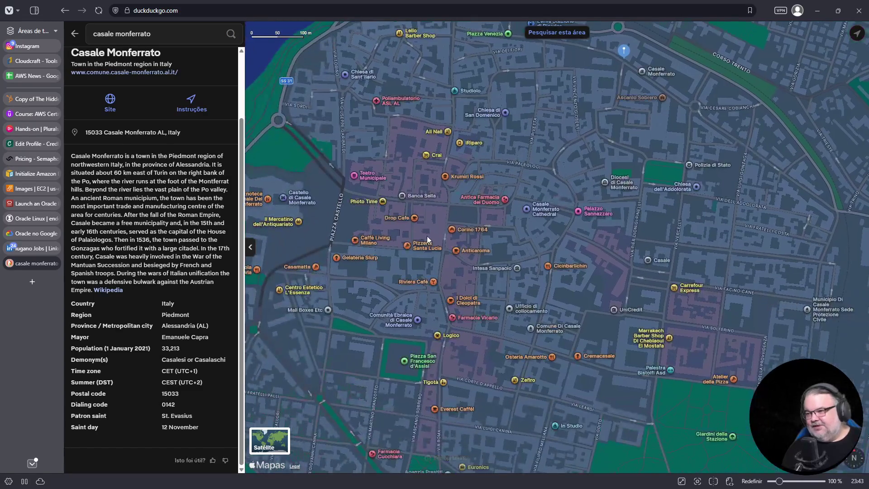
{"action": "left_click_drag", "start_coordinate": [427, 235], "coordinate": [467, 237]}
{"action": "scroll", "coordinate": [457, 203], "scroll_direction": "up", "scroll_amount": 3}
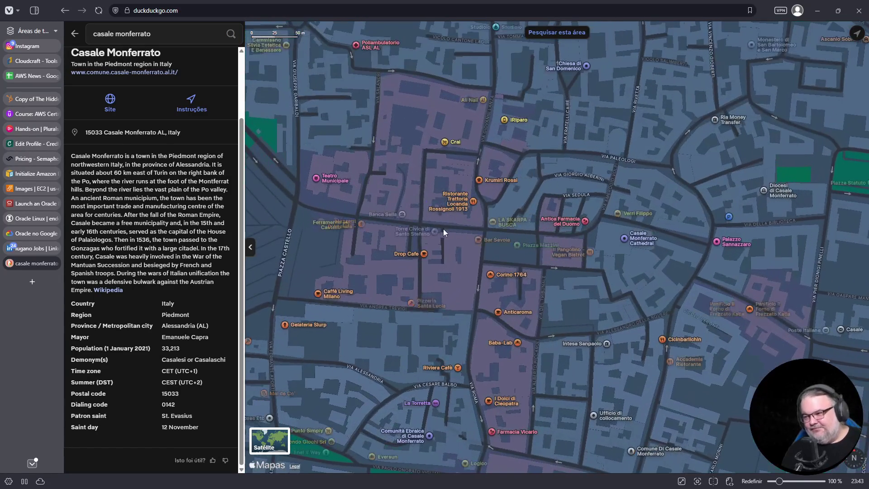
{"action": "scroll", "coordinate": [444, 229], "scroll_direction": "up", "scroll_amount": 1}
{"action": "mouse_move", "coordinate": [444, 233]}
{"action": "left_mouse_down"}
{"action": "mouse_move", "coordinate": [438, 243]}
{"action": "mouse_move", "coordinate": [493, 257]}
{"action": "left_mouse_up"}
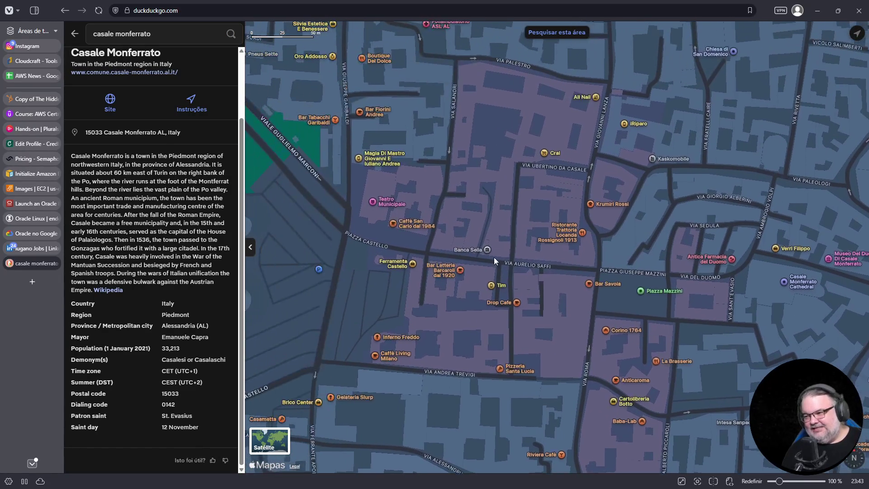
{"action": "left_click_drag", "start_coordinate": [486, 221], "coordinate": [500, 225]}
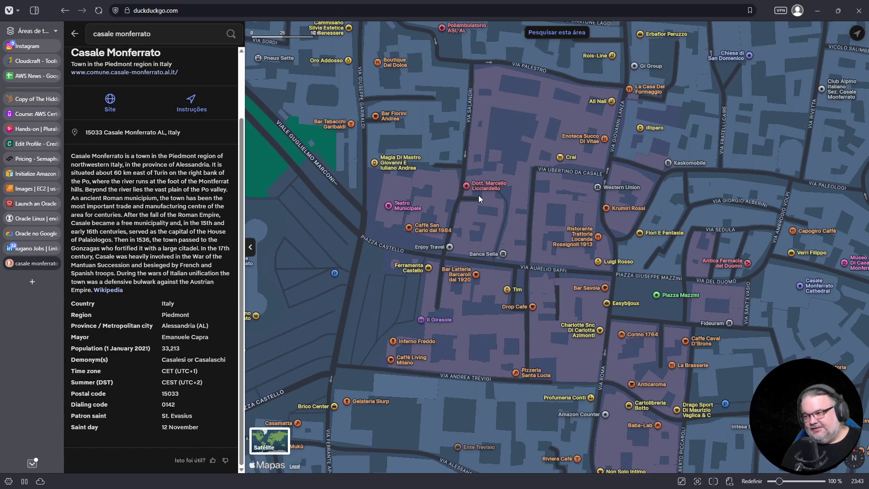
{"action": "scroll", "coordinate": [475, 254], "scroll_direction": "up", "scroll_amount": 2}
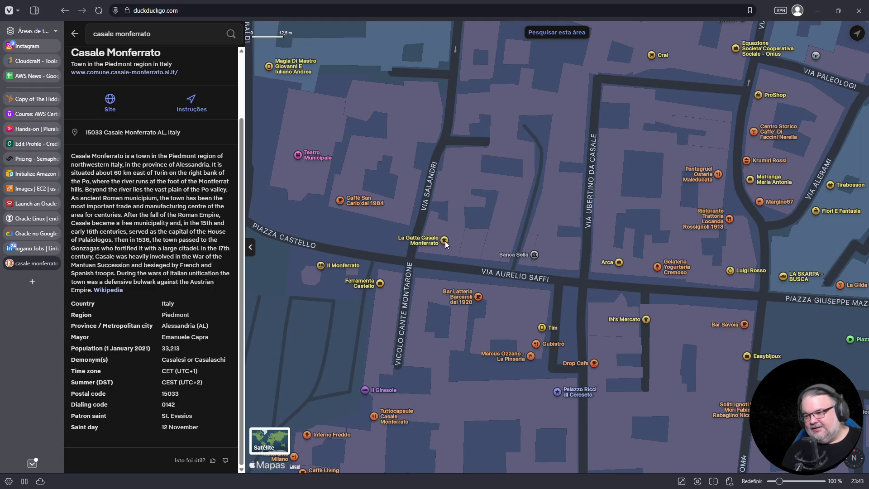
{"action": "scroll", "coordinate": [441, 243], "scroll_direction": "up", "scroll_amount": 3}
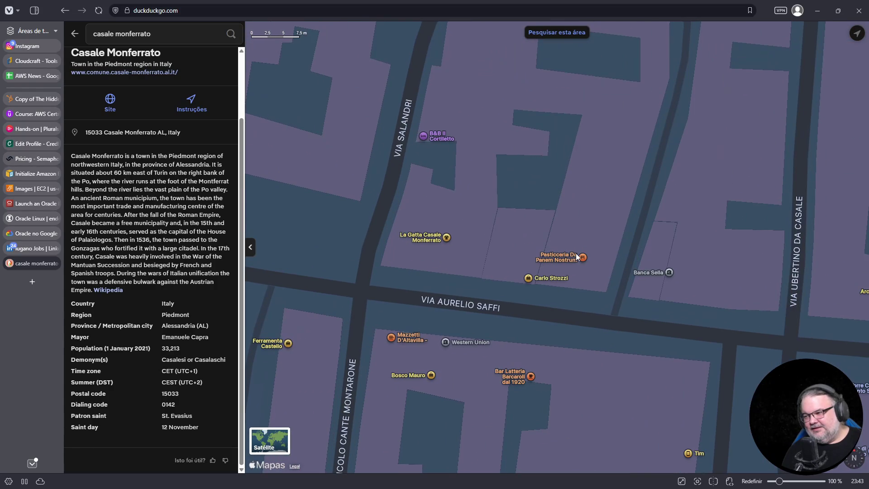
{"action": "scroll", "coordinate": [578, 260], "scroll_direction": "up", "scroll_amount": 2}
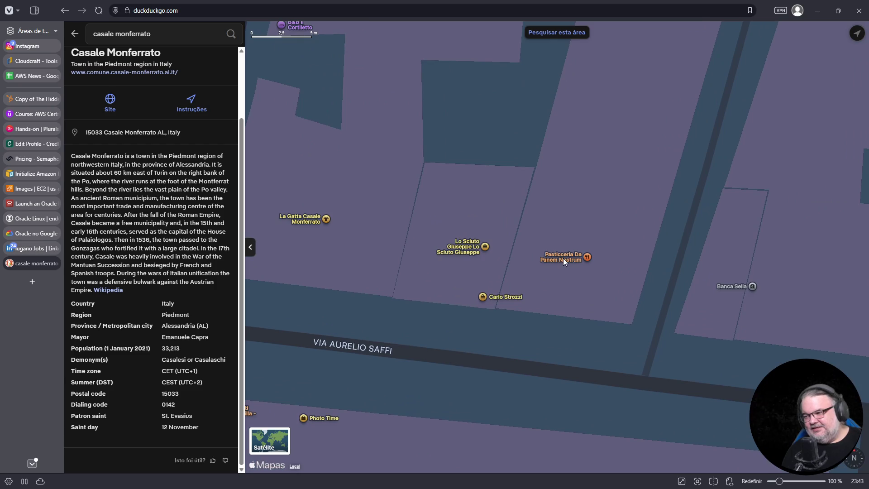
- Zoom back out and pan toward Corso Trento and the old town
{"action": "scroll", "coordinate": [566, 256], "scroll_direction": "down", "scroll_amount": 4}
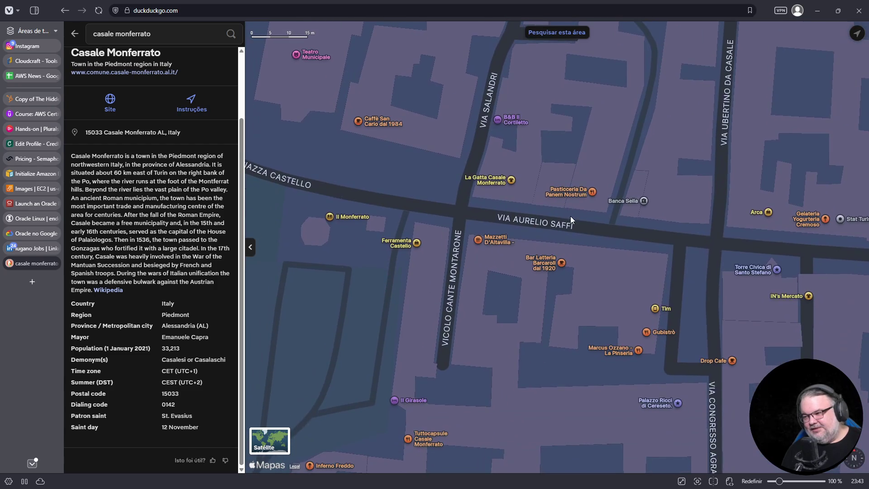
{"action": "scroll", "coordinate": [571, 216], "scroll_direction": "down", "scroll_amount": 5}
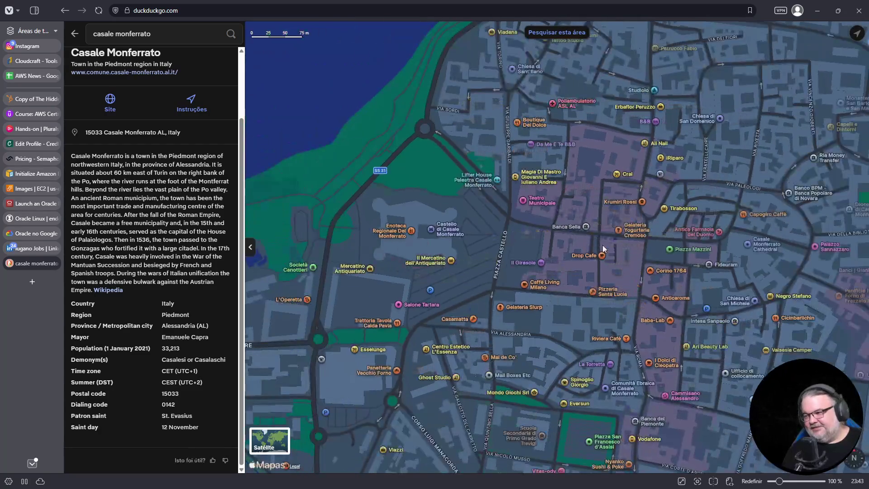
{"action": "scroll", "coordinate": [602, 245], "scroll_direction": "down", "scroll_amount": 3}
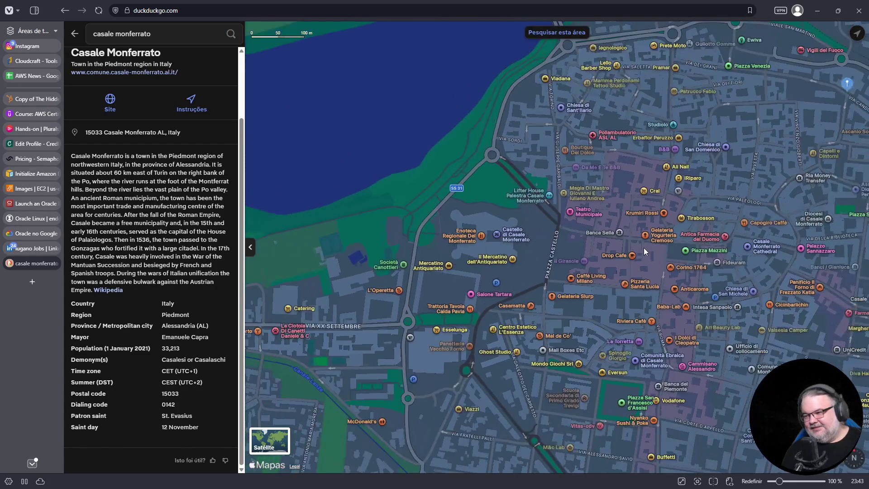
{"action": "mouse_move", "coordinate": [644, 248]}
{"action": "left_mouse_down"}
{"action": "mouse_move", "coordinate": [590, 287]}
{"action": "mouse_move", "coordinate": [313, 361]}
{"action": "left_mouse_up"}
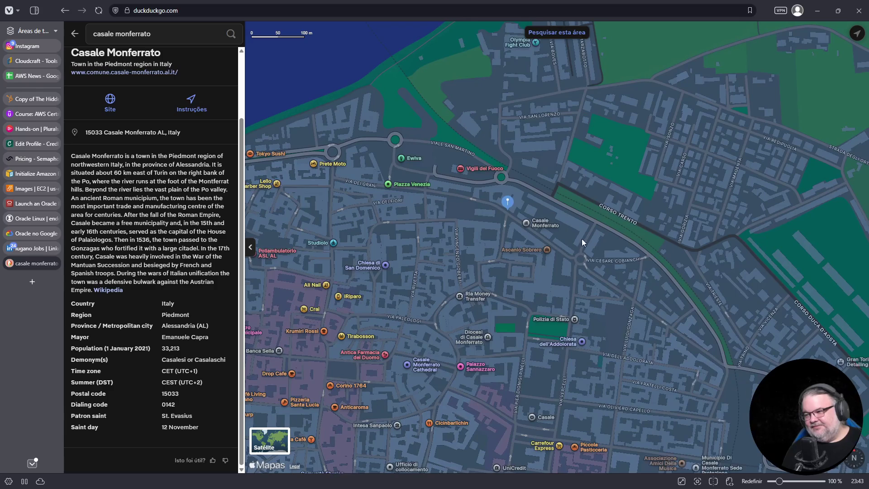
{"action": "left_click_drag", "start_coordinate": [454, 287], "coordinate": [520, 228]}
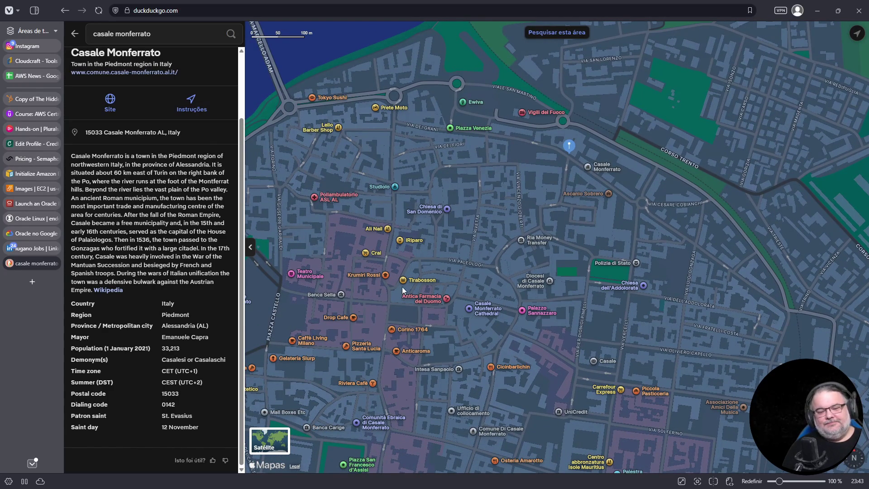
- Zoom out over northern Italy and pan east toward Brescia, Cremona and Parma
{"action": "scroll", "coordinate": [449, 291], "scroll_direction": "down", "scroll_amount": 5}
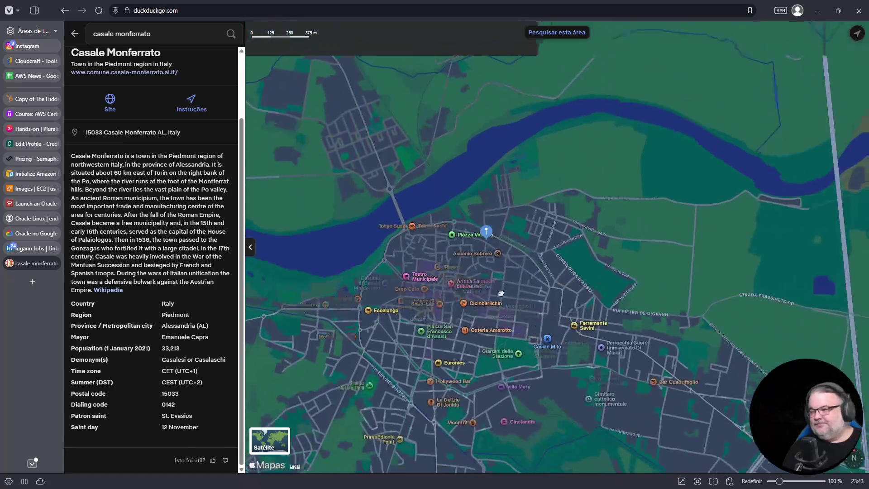
{"action": "scroll", "coordinate": [449, 283], "scroll_direction": "down", "scroll_amount": 8}
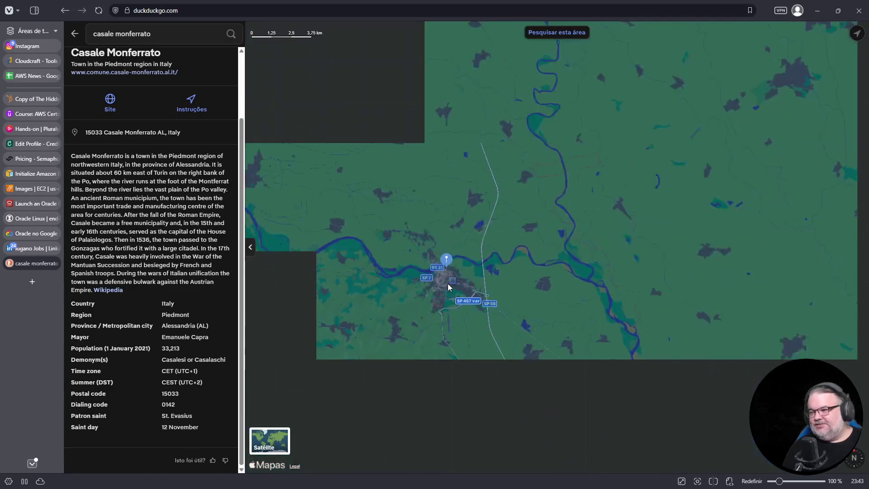
{"action": "scroll", "coordinate": [448, 283], "scroll_direction": "down", "scroll_amount": 3}
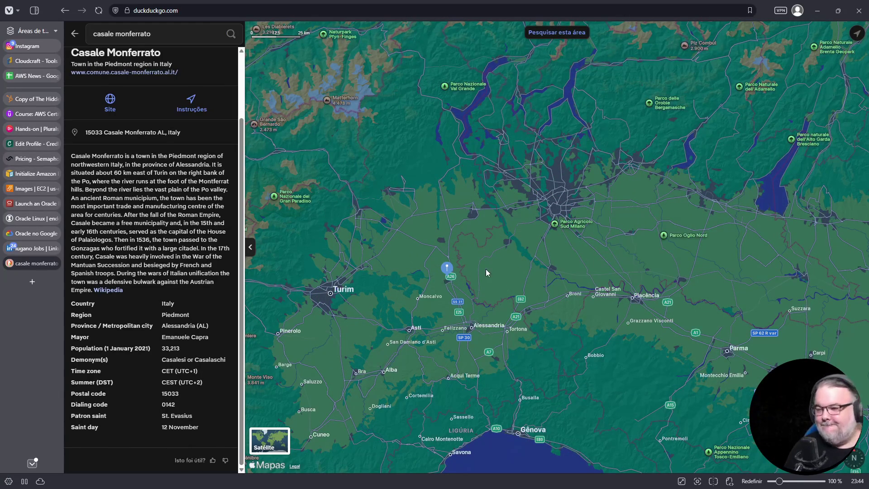
{"action": "left_click_drag", "start_coordinate": [485, 269], "coordinate": [607, 240]}
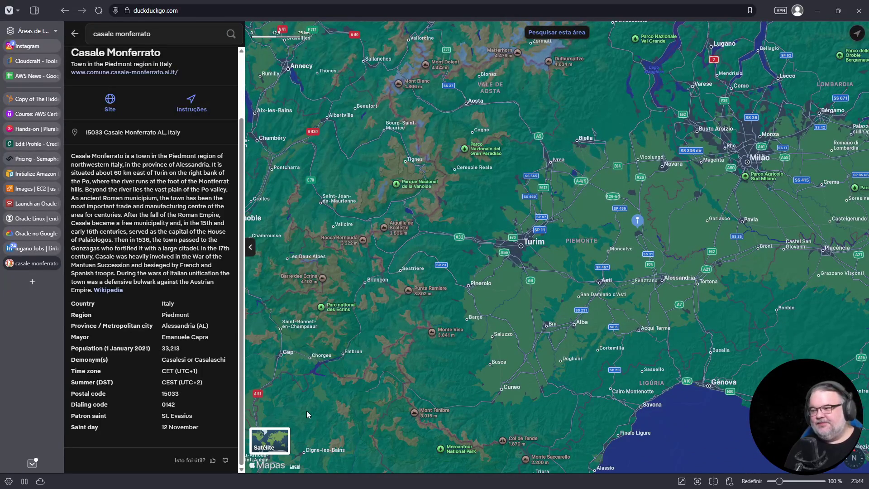
{"action": "left_click_drag", "start_coordinate": [539, 301], "coordinate": [483, 302]}
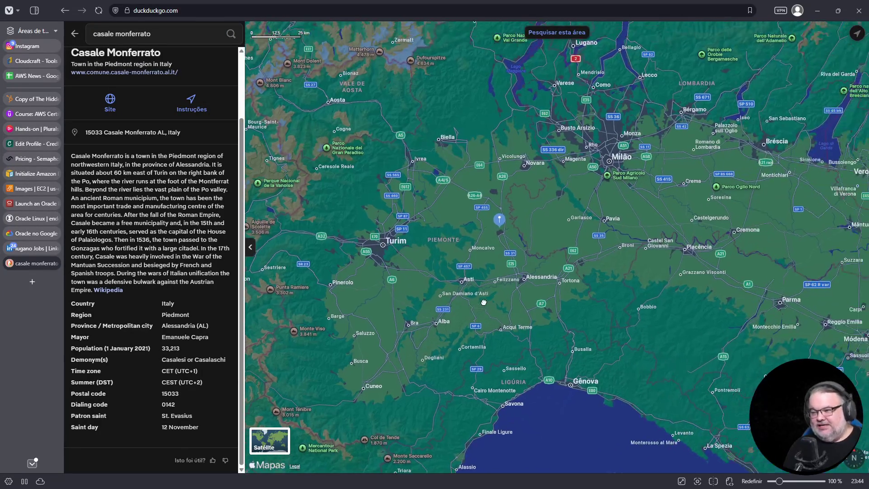
{"action": "scroll", "coordinate": [484, 285], "scroll_direction": "up", "scroll_amount": 2}
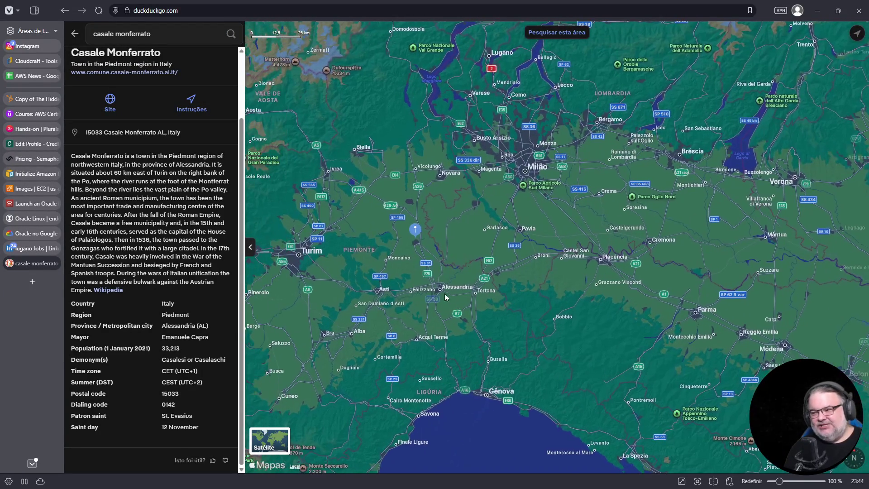
{"action": "scroll", "coordinate": [430, 283], "scroll_direction": "up", "scroll_amount": 2}
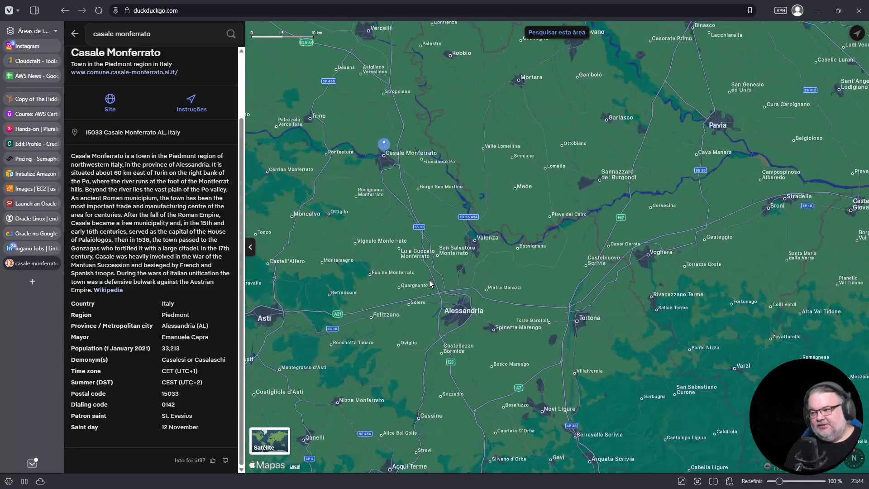
{"action": "scroll", "coordinate": [456, 249], "scroll_direction": "down", "scroll_amount": 3}
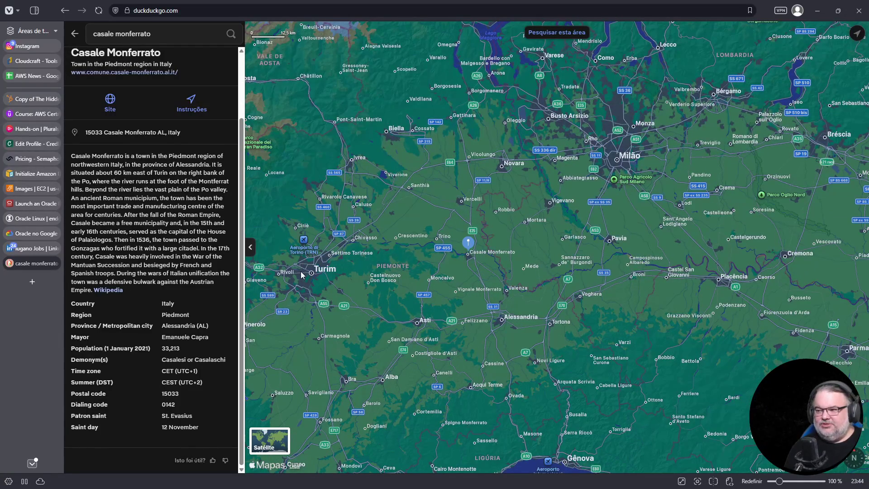
{"action": "scroll", "coordinate": [482, 367], "scroll_direction": "down", "scroll_amount": 5}
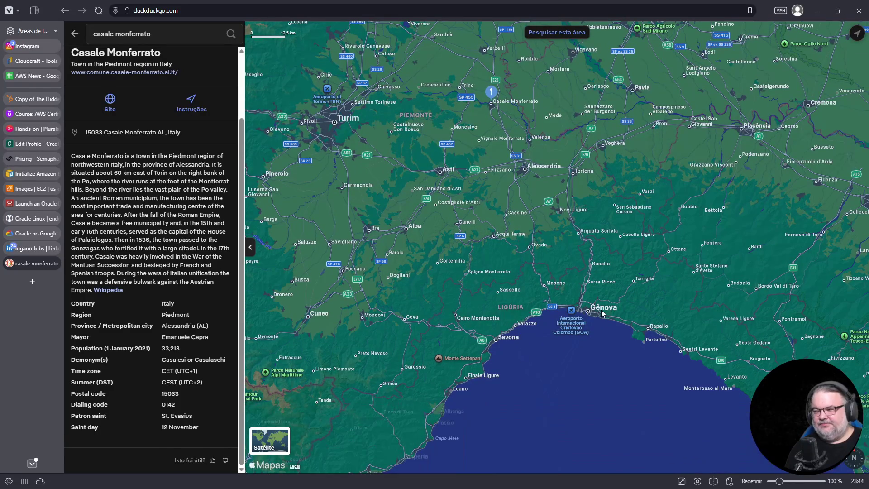
{"action": "scroll", "coordinate": [542, 244], "scroll_direction": "up", "scroll_amount": 3}
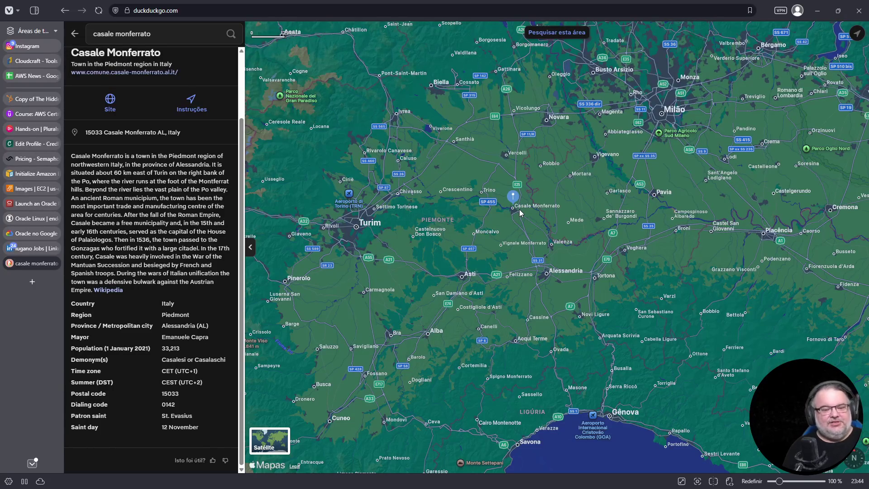
{"action": "mouse_move", "coordinate": [594, 233]}
{"action": "left_mouse_down"}
{"action": "mouse_move", "coordinate": [507, 264]}
{"action": "mouse_move", "coordinate": [419, 213]}
{"action": "left_mouse_up"}
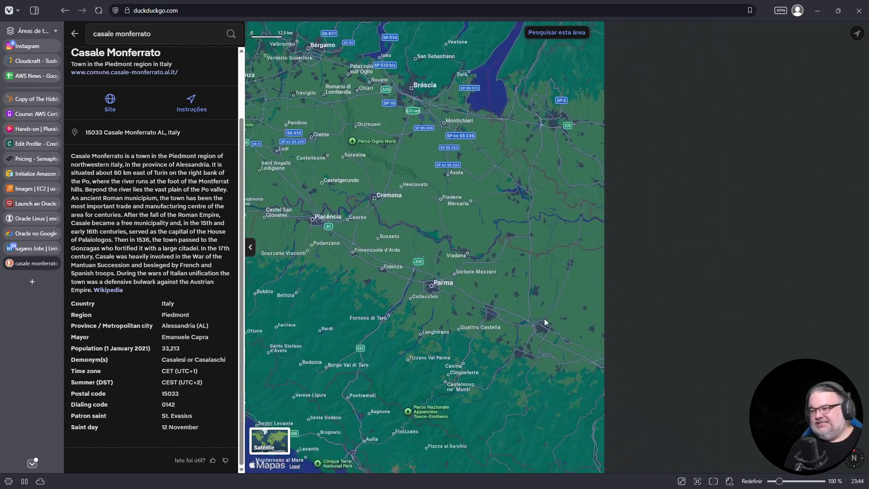
{"action": "scroll", "coordinate": [539, 281], "scroll_direction": "down", "scroll_amount": 2}
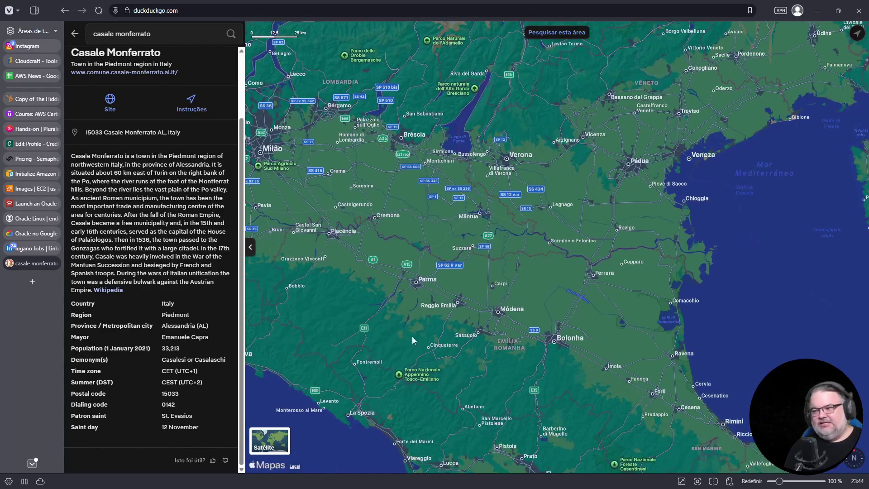
- Pan back to Casale Monferrato and zoom in south of Alessandria near Novi Ligure
{"action": "left_click_drag", "start_coordinate": [363, 221], "coordinate": [434, 233]}
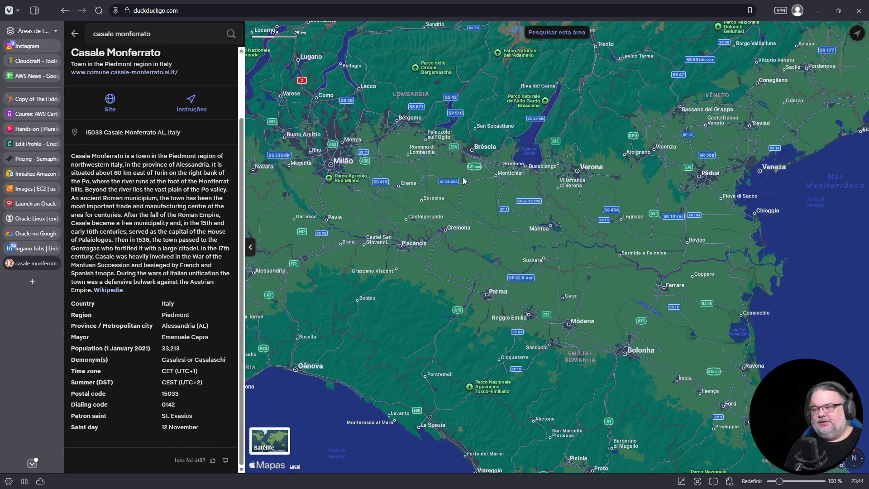
{"action": "left_click_drag", "start_coordinate": [486, 251], "coordinate": [628, 234]}
{"action": "mouse_move", "coordinate": [381, 260]}
{"action": "left_mouse_down"}
{"action": "mouse_move", "coordinate": [524, 243]}
{"action": "mouse_move", "coordinate": [473, 262]}
{"action": "left_mouse_up"}
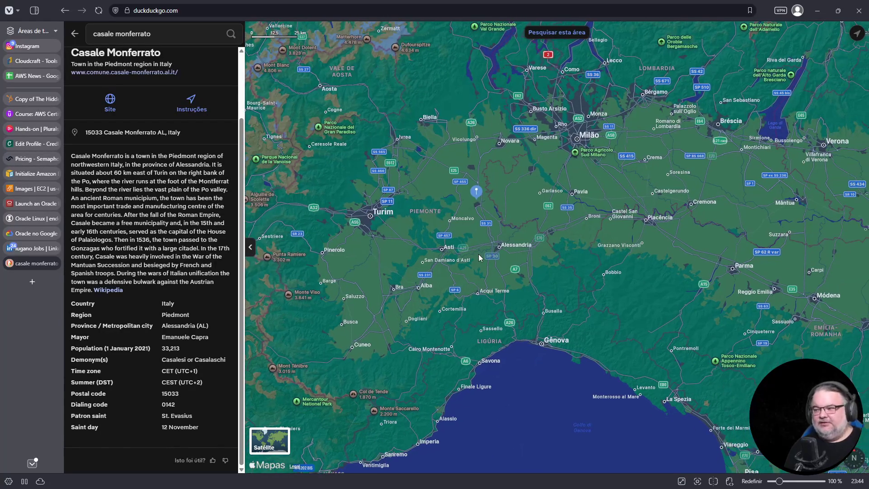
{"action": "scroll", "coordinate": [479, 254], "scroll_direction": "up", "scroll_amount": 3}
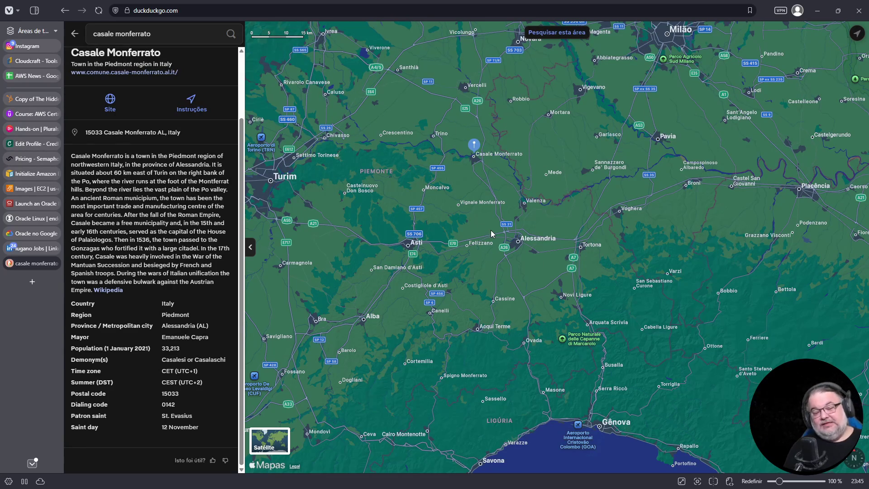
{"action": "mouse_move", "coordinate": [471, 287]}
{"action": "left_mouse_down"}
{"action": "mouse_move", "coordinate": [518, 258]}
{"action": "mouse_move", "coordinate": [520, 226]}
{"action": "mouse_move", "coordinate": [530, 222]}
{"action": "left_mouse_up"}
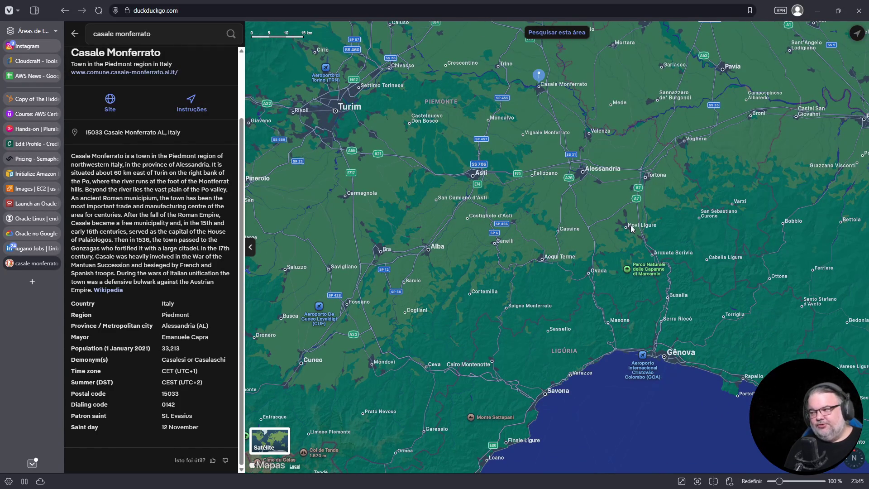
{"action": "scroll", "coordinate": [631, 224], "scroll_direction": "up", "scroll_amount": 1}
{"action": "scroll", "coordinate": [579, 236], "scroll_direction": "up", "scroll_amount": 1}
{"action": "scroll", "coordinate": [580, 236], "scroll_direction": "up", "scroll_amount": 2}
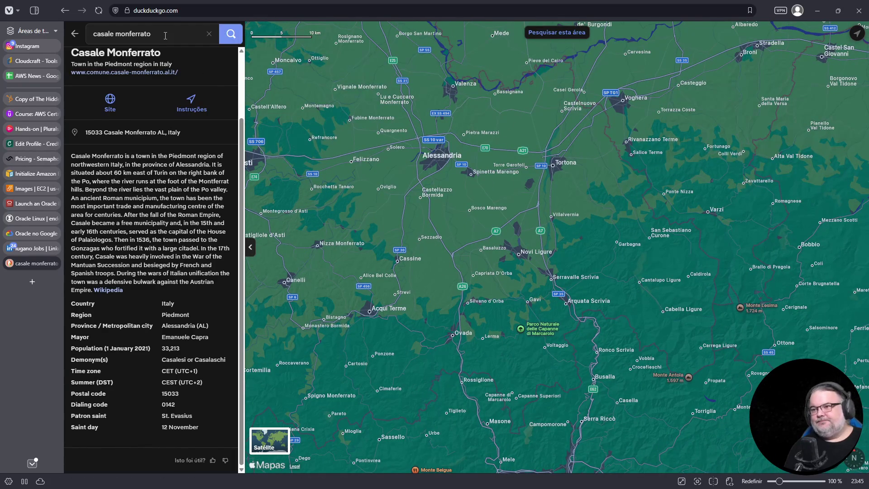
- Clear the old 'casale monferrato' query from the Maps search box
{"action": "double_click", "coordinate": [165, 35]}
{"action": "key", "text": "Up"}
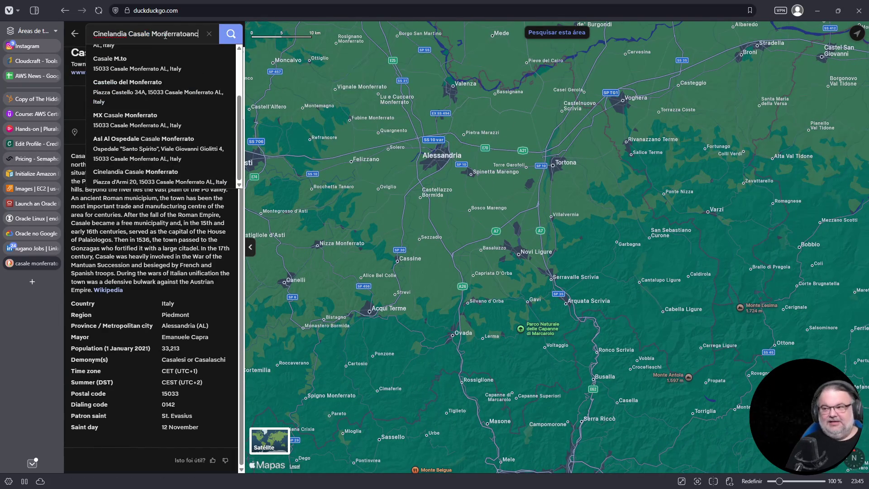
{"action": "type", "text": "ancona"}
{"action": "key", "text": "BackSpace"}
{"action": "key", "text": "BackSpace"}
{"action": "key", "text": "BackSpace"}
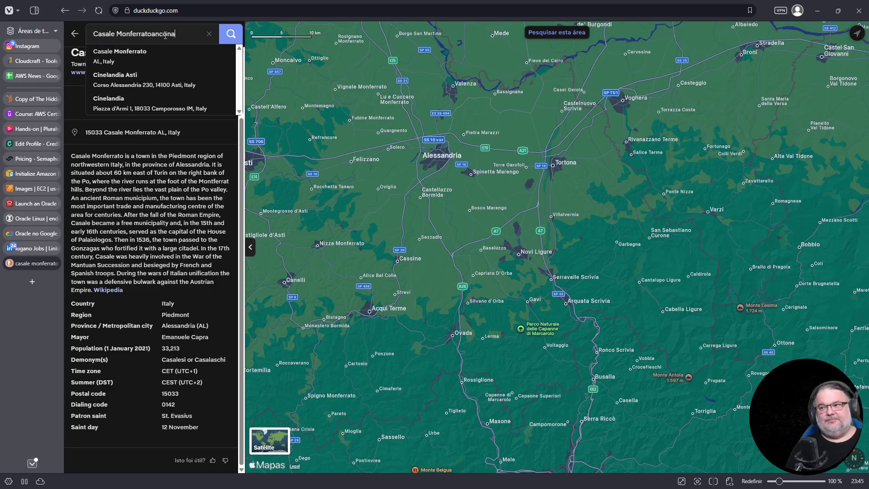
{"action": "key", "text": "BackSpace"}
{"action": "key", "text": "BackSpace"}
{"action": "key", "text": "BackSpace"}
- Select the Ancona suggestion to show its place details, then zoom out around it
{"action": "type", "text": "a"}
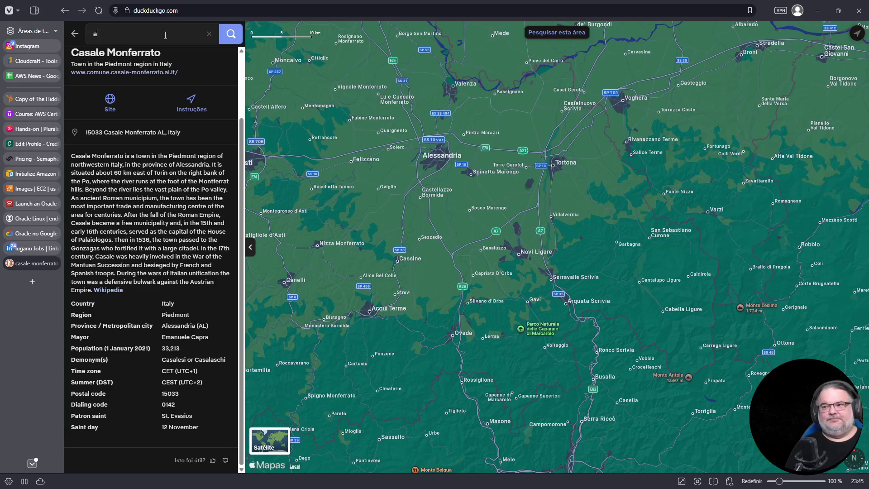
{"action": "left_click", "coordinate": [148, 58]}
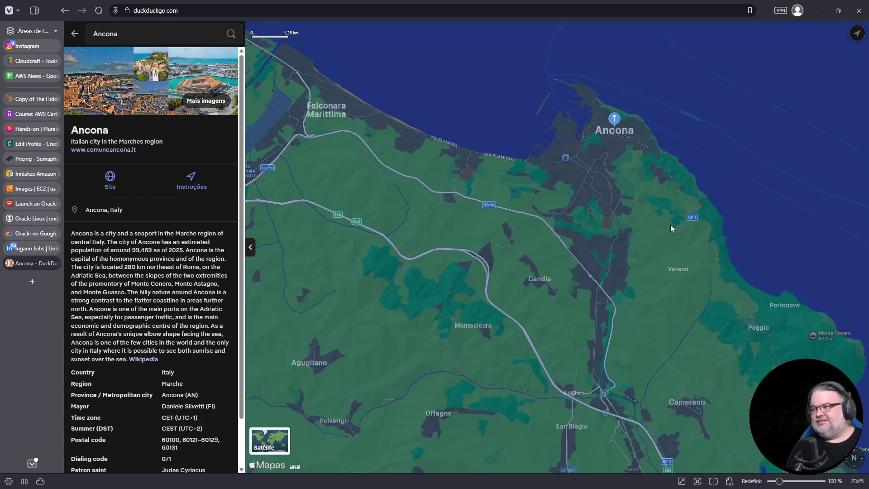
{"action": "scroll", "coordinate": [665, 219], "scroll_direction": "down", "scroll_amount": 3}
{"action": "scroll", "coordinate": [665, 217], "scroll_direction": "down", "scroll_amount": 5}
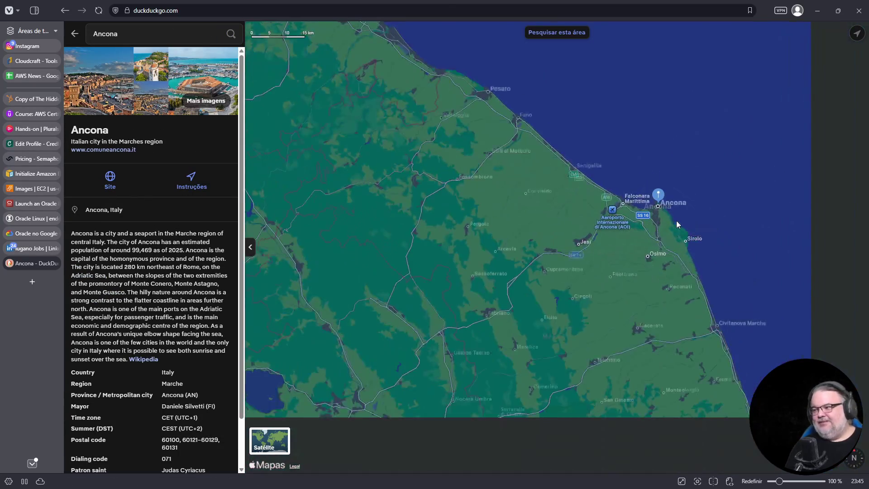
{"action": "left_click_drag", "start_coordinate": [659, 235], "coordinate": [435, 247]}
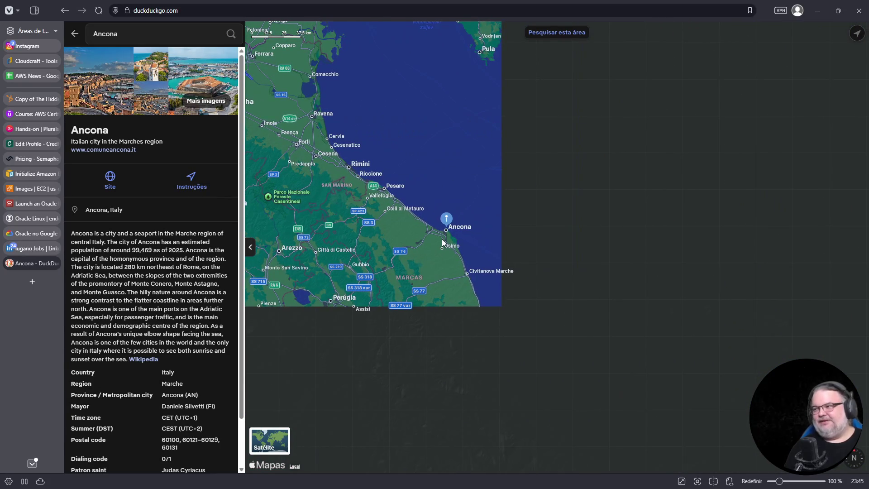
{"action": "scroll", "coordinate": [442, 239], "scroll_direction": "down", "scroll_amount": 2}
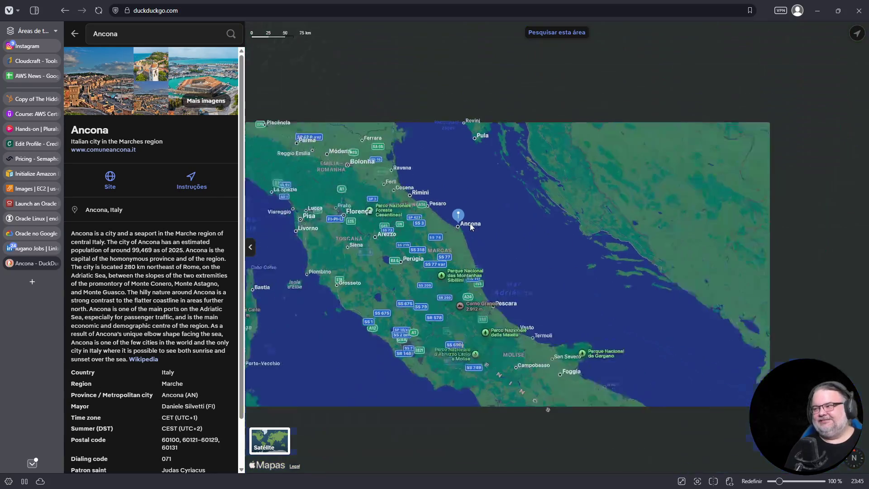
{"action": "scroll", "coordinate": [470, 224], "scroll_direction": "down", "scroll_amount": 1}
{"action": "scroll", "coordinate": [474, 209], "scroll_direction": "up", "scroll_amount": 5}
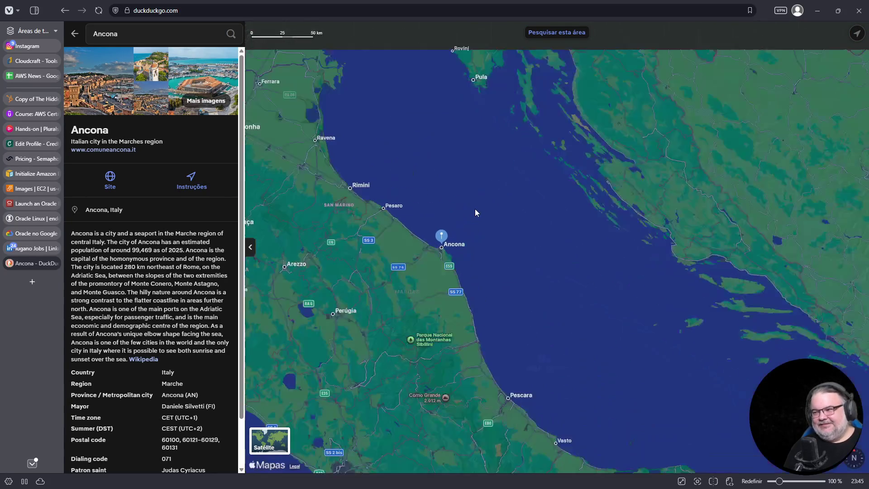
- Pan and zoom across the Adriatic to show more of the Croatian coast
{"action": "mouse_move", "coordinate": [470, 260]}
{"action": "left_mouse_down"}
{"action": "mouse_move", "coordinate": [493, 293]}
{"action": "mouse_move", "coordinate": [418, 311]}
{"action": "left_mouse_up"}
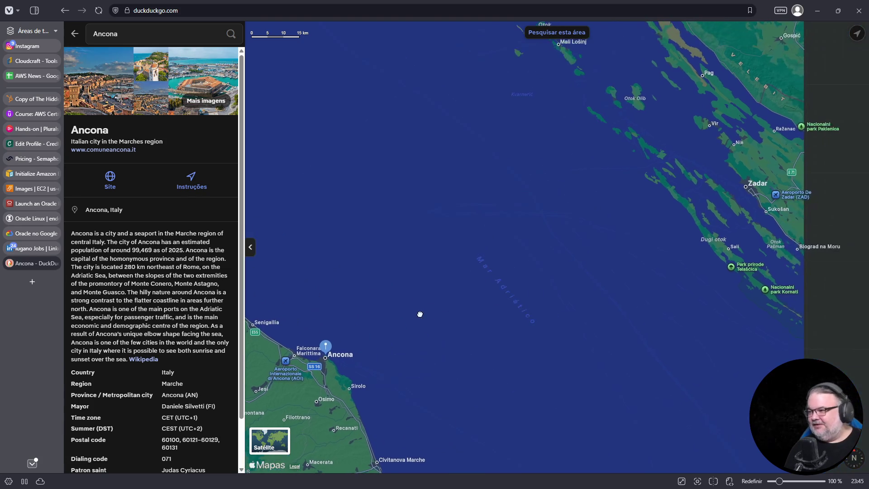
{"action": "scroll", "coordinate": [423, 309], "scroll_direction": "down", "scroll_amount": 1}
{"action": "scroll", "coordinate": [408, 309], "scroll_direction": "down", "scroll_amount": 2}
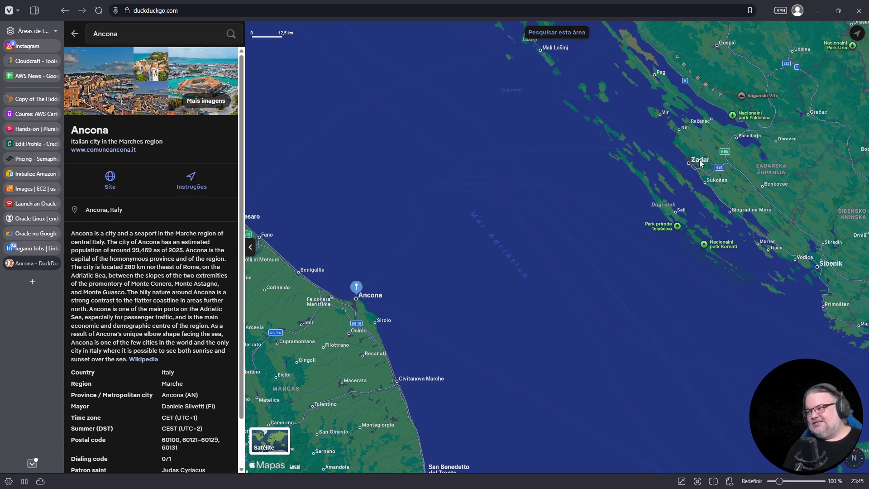
{"action": "scroll", "coordinate": [596, 192], "scroll_direction": "down", "scroll_amount": 5}
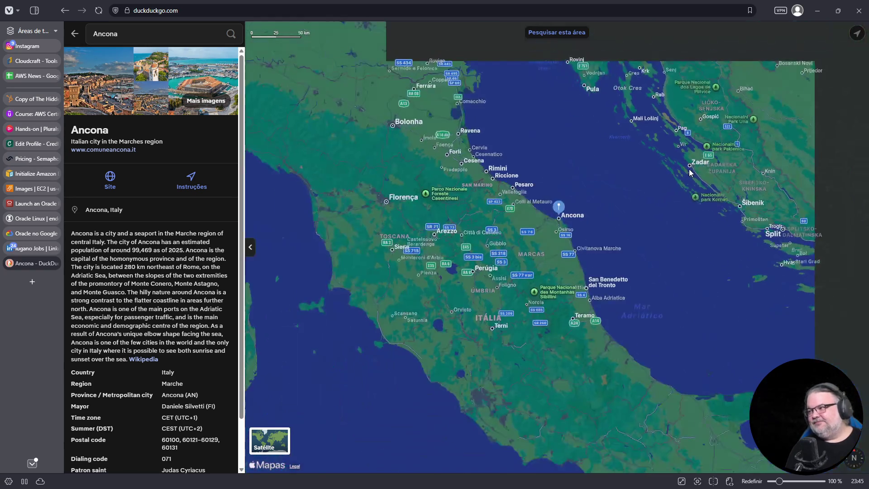
{"action": "scroll", "coordinate": [595, 192], "scroll_direction": "down", "scroll_amount": 2}
{"action": "left_click_drag", "start_coordinate": [537, 221], "coordinate": [520, 247]}
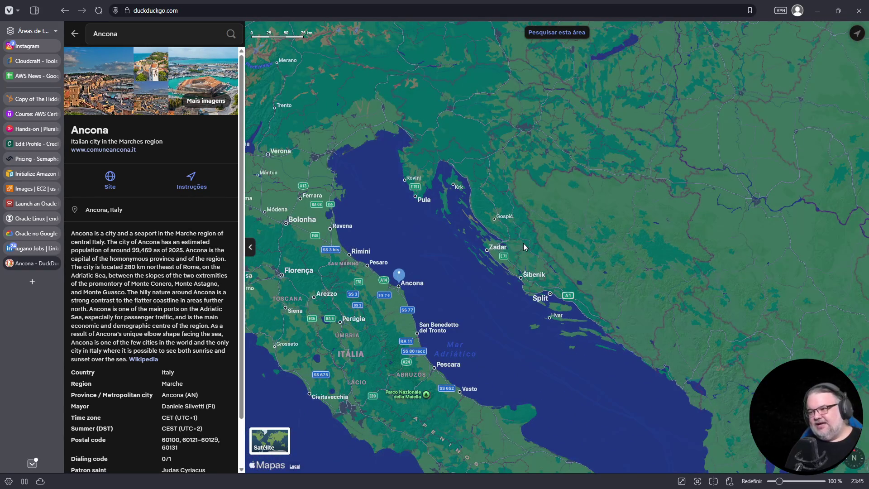
{"action": "scroll", "coordinate": [523, 246], "scroll_direction": "down", "scroll_amount": 2}
{"action": "scroll", "coordinate": [515, 250], "scroll_direction": "up", "scroll_amount": 3}
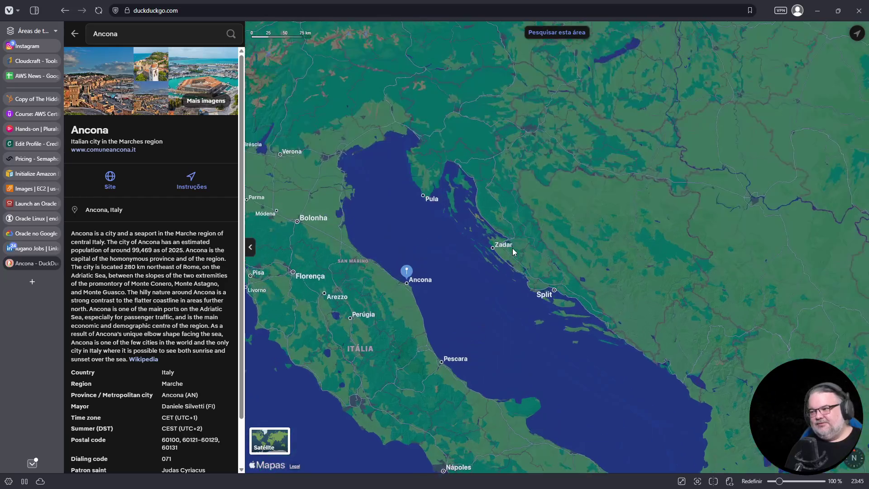
{"action": "scroll", "coordinate": [515, 249], "scroll_direction": "up", "scroll_amount": 3}
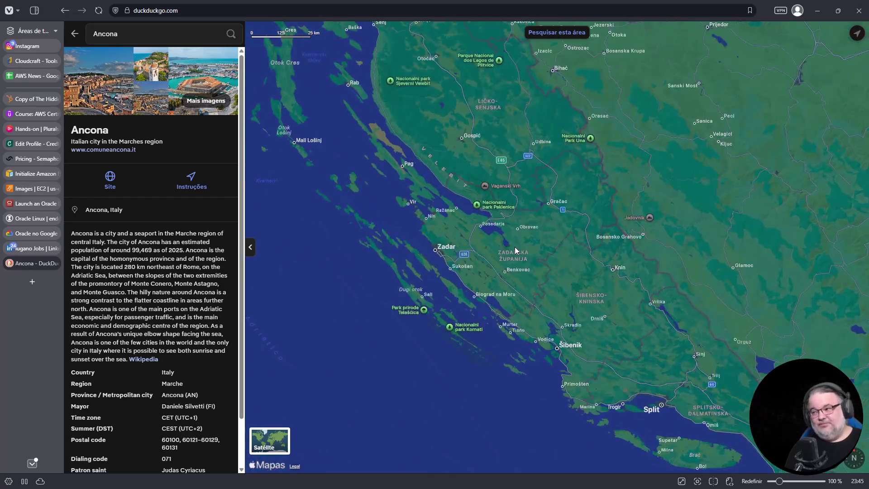
- Frame Ancona with Zadar and Split on the Croatian coast opposite
{"action": "left_click_drag", "start_coordinate": [552, 232], "coordinate": [636, 200]}
{"action": "left_click_drag", "start_coordinate": [574, 174], "coordinate": [708, 105]}
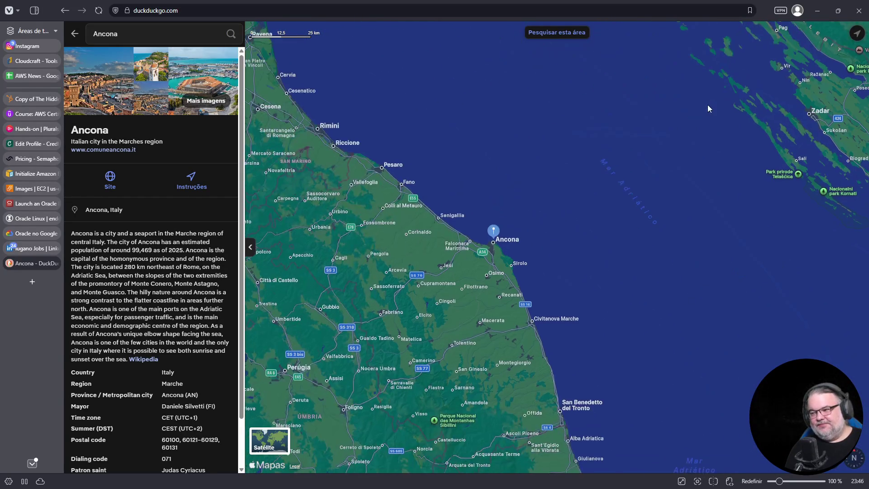
{"action": "scroll", "coordinate": [709, 105], "scroll_direction": "down", "scroll_amount": 2}
{"action": "mouse_move", "coordinate": [699, 183]}
{"action": "left_mouse_down"}
{"action": "mouse_move", "coordinate": [562, 196]}
{"action": "mouse_move", "coordinate": [556, 243]}
{"action": "mouse_move", "coordinate": [515, 294]}
{"action": "left_mouse_up"}
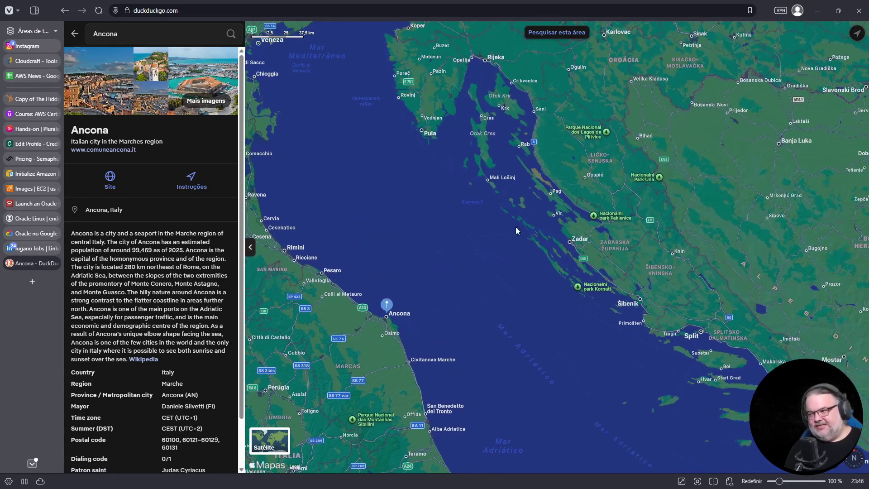
- Pan east over Serbia, Kosovo and Montenegro, then back to Zadar and Pescara
{"action": "scroll", "coordinate": [702, 276], "scroll_direction": "down", "scroll_amount": 3}
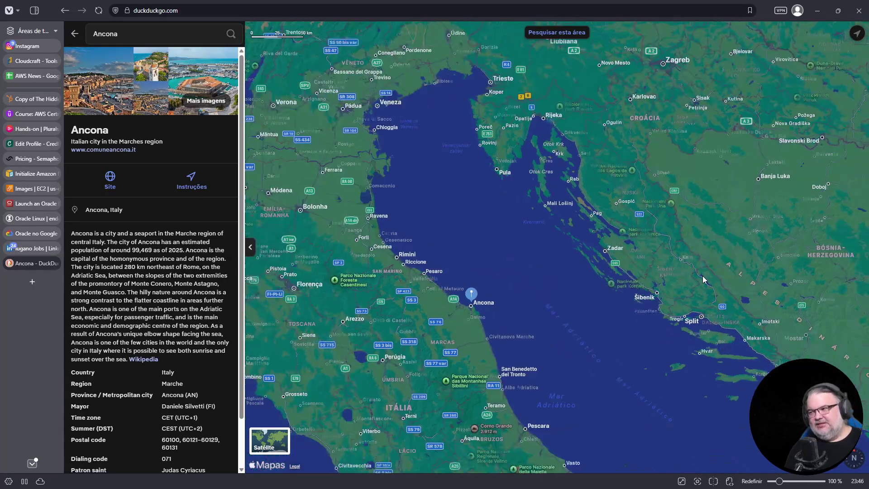
{"action": "left_click_drag", "start_coordinate": [740, 297], "coordinate": [574, 254]}
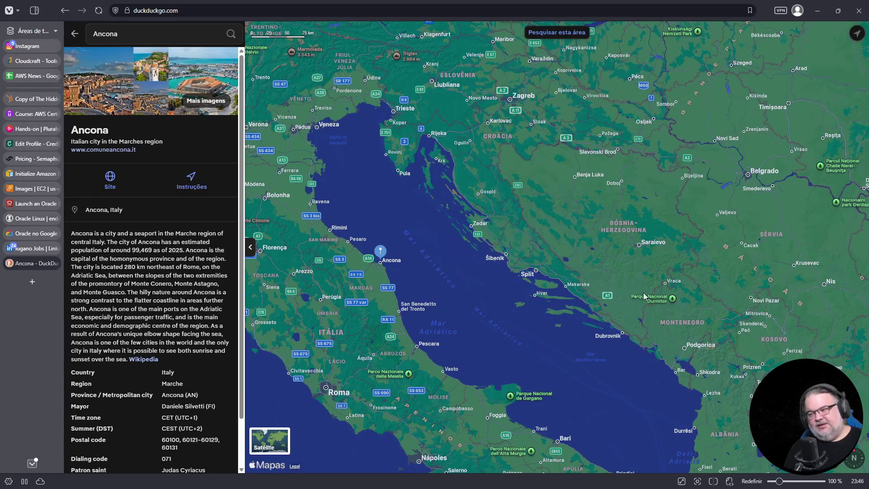
{"action": "left_click_drag", "start_coordinate": [643, 292], "coordinate": [587, 242]}
{"action": "scroll", "coordinate": [595, 253], "scroll_direction": "up", "scroll_amount": 2}
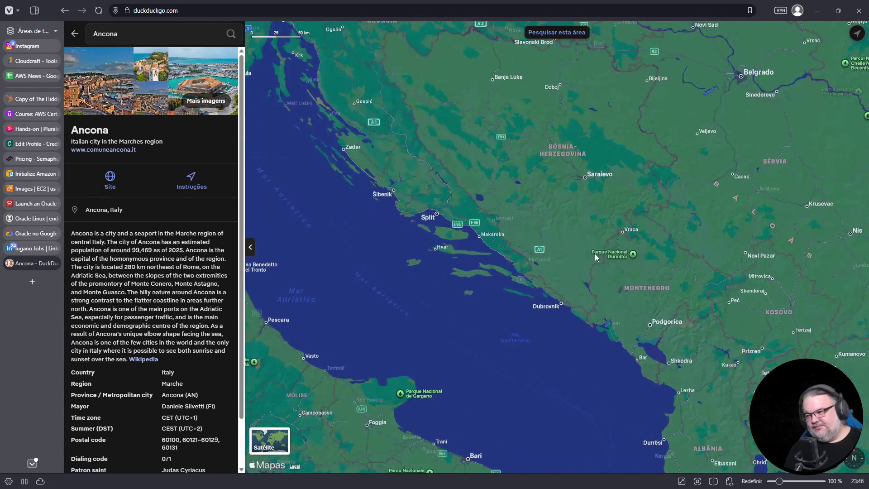
{"action": "scroll", "coordinate": [595, 257], "scroll_direction": "up", "scroll_amount": 1}
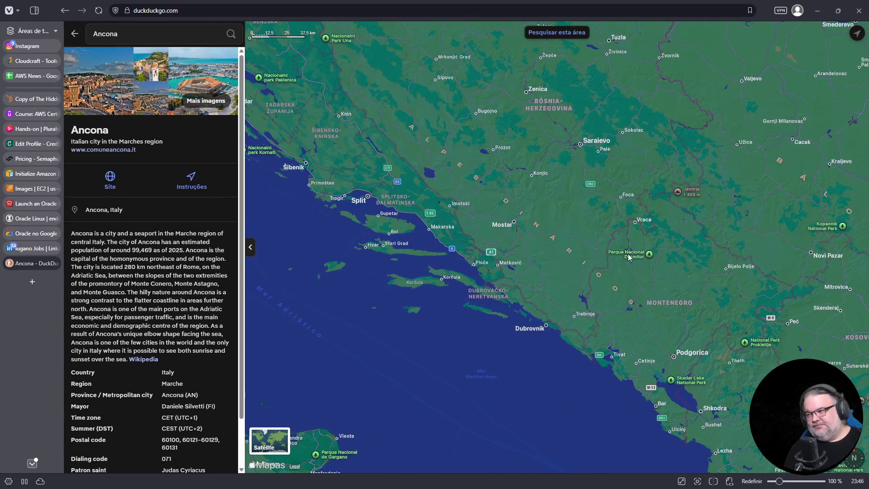
{"action": "left_click_drag", "start_coordinate": [569, 295], "coordinate": [713, 311]}
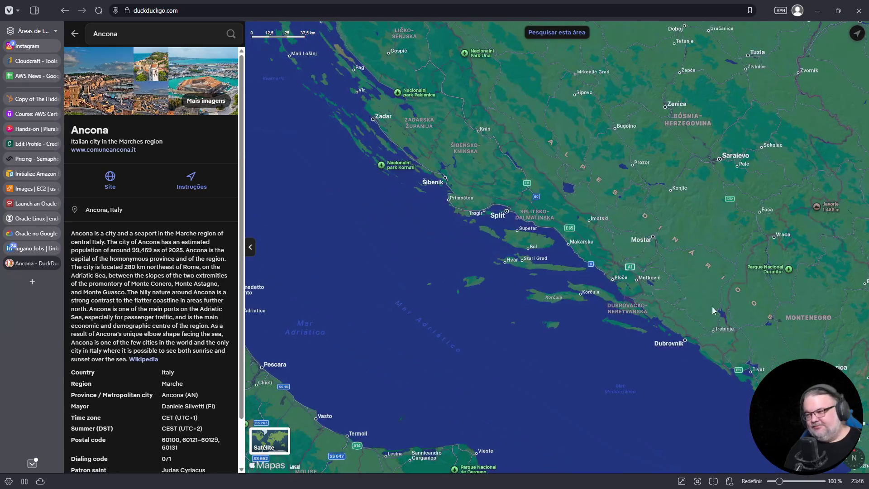
{"action": "scroll", "coordinate": [665, 221], "scroll_direction": "down", "scroll_amount": 3}
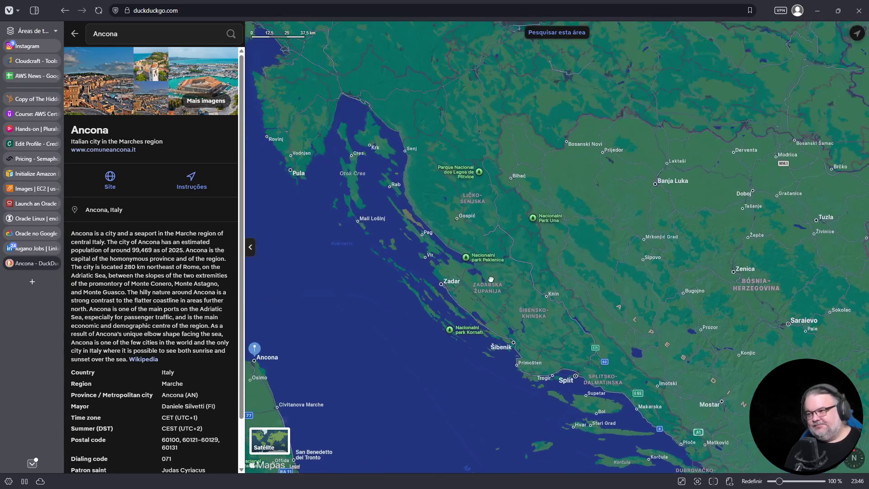
{"action": "scroll", "coordinate": [564, 317], "scroll_direction": "down", "scroll_amount": 3}
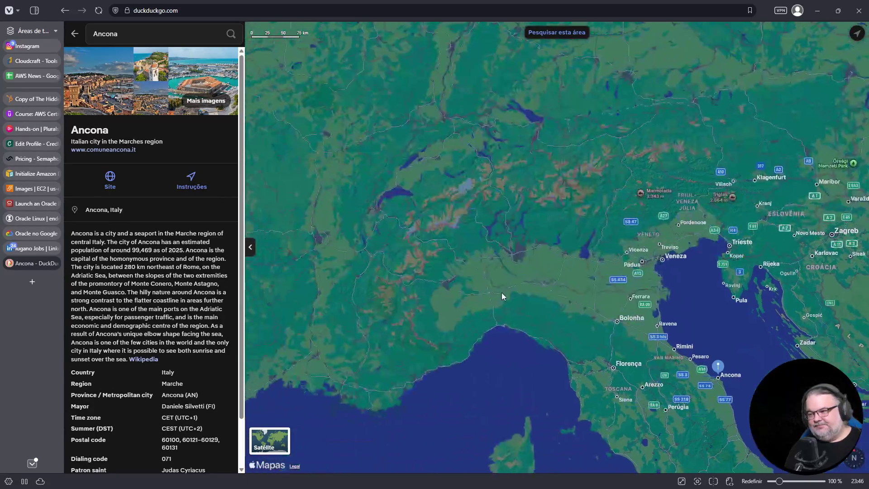
{"action": "scroll", "coordinate": [633, 248], "scroll_direction": "up", "scroll_amount": 5}
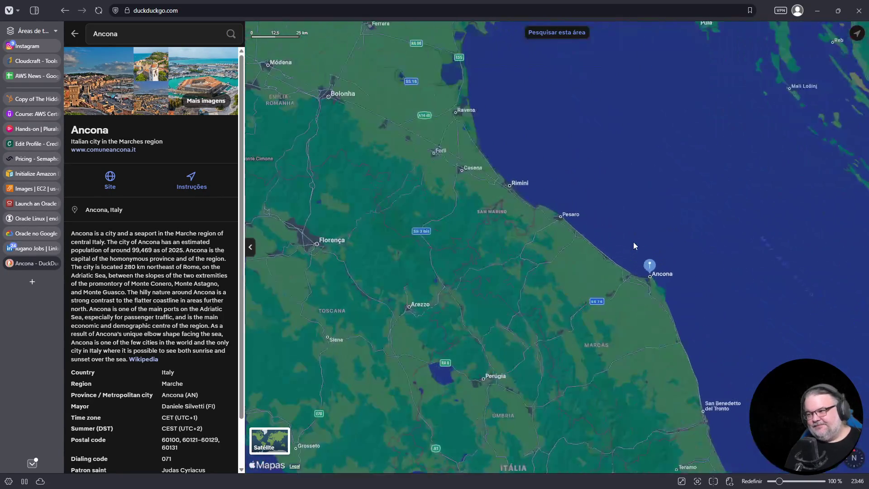
- Pan west over Bologna, Ferrara and Parma, then settle on Ancona and Perugia in central Italy
{"action": "left_click_drag", "start_coordinate": [632, 243], "coordinate": [781, 325]}
{"action": "mouse_move", "coordinate": [392, 172]}
{"action": "left_mouse_down"}
{"action": "mouse_move", "coordinate": [532, 227]}
{"action": "mouse_move", "coordinate": [572, 287]}
{"action": "mouse_move", "coordinate": [833, 448]}
{"action": "left_mouse_up"}
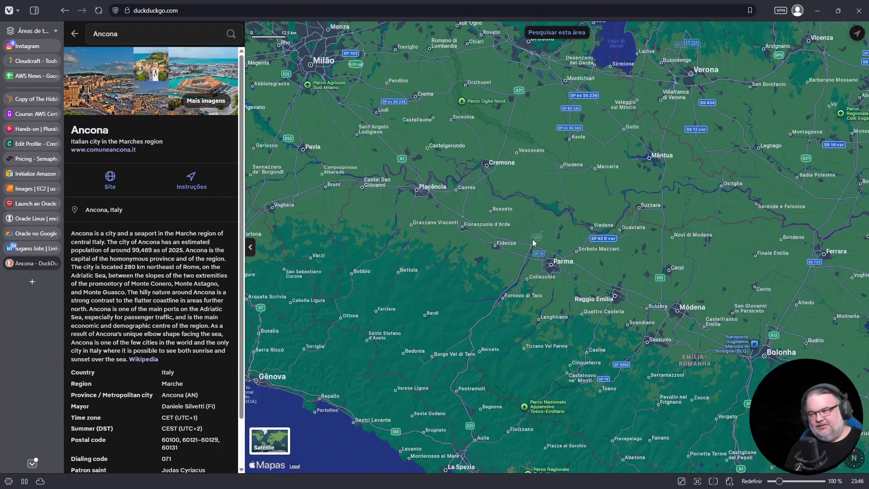
{"action": "left_click_drag", "start_coordinate": [537, 242], "coordinate": [475, 149]}
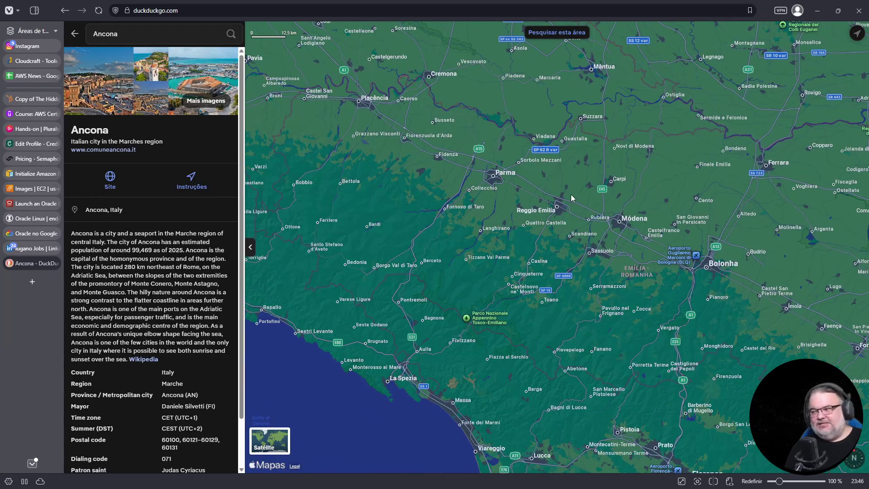
{"action": "left_click_drag", "start_coordinate": [572, 194], "coordinate": [438, 118]}
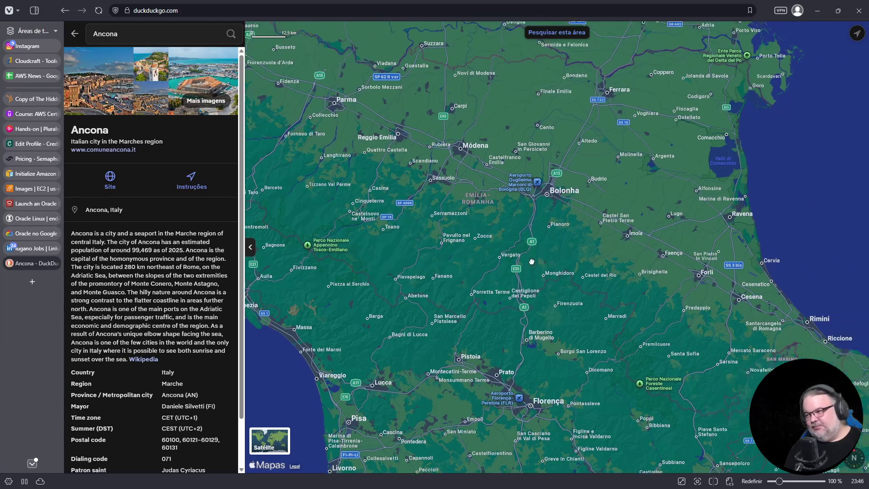
{"action": "left_click_drag", "start_coordinate": [528, 258], "coordinate": [379, 193]}
{"action": "mouse_move", "coordinate": [645, 233]}
{"action": "left_mouse_down"}
{"action": "mouse_move", "coordinate": [568, 213]}
{"action": "mouse_move", "coordinate": [474, 137]}
{"action": "left_mouse_up"}
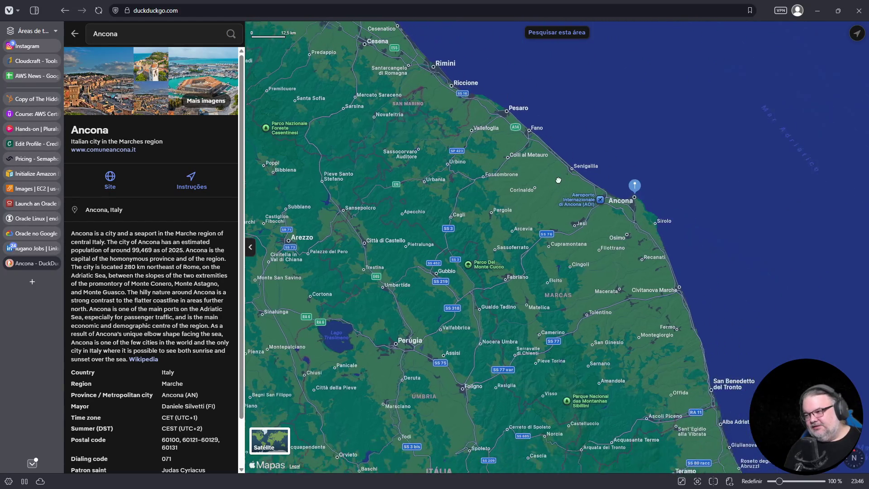
{"action": "scroll", "coordinate": [574, 177], "scroll_direction": "down", "scroll_amount": 2}
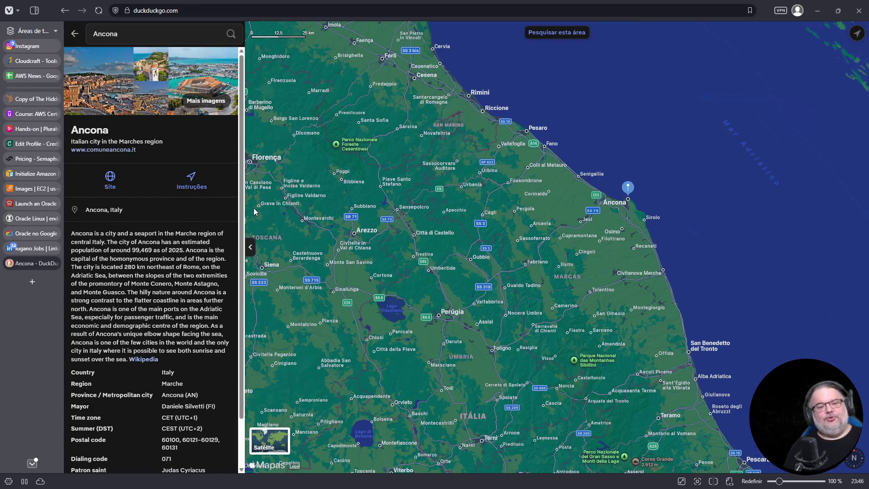
- Close the Ancona map tab and look through the Lugano job results on LinkedIn
{"action": "middle_click", "coordinate": [26, 270]}
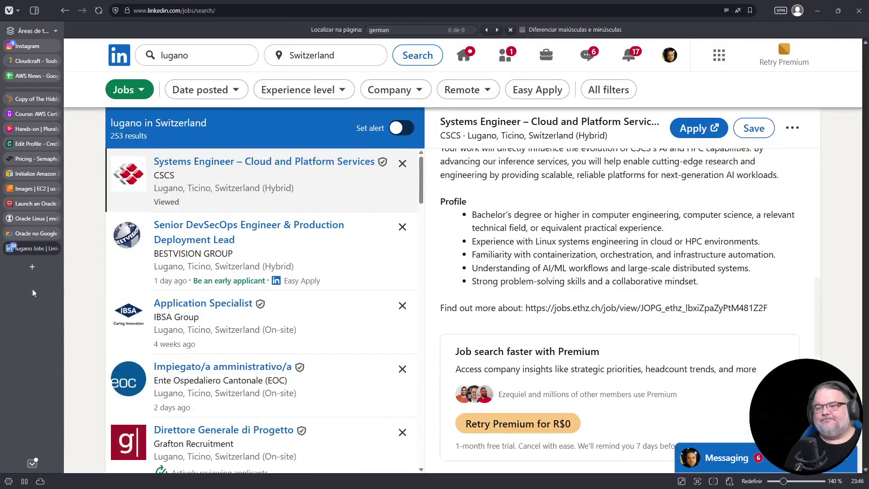
{"action": "scroll", "coordinate": [629, 297], "scroll_direction": "up", "scroll_amount": 4}
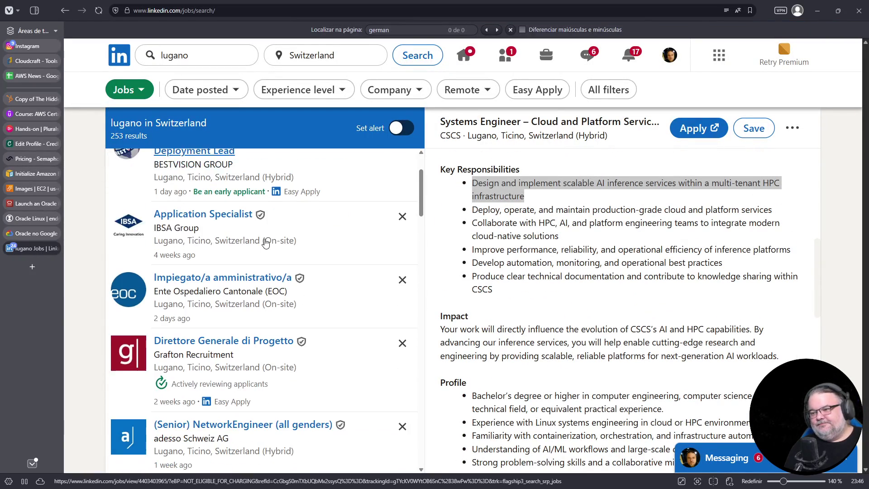
{"action": "scroll", "coordinate": [265, 245], "scroll_direction": "down", "scroll_amount": 2}
{"action": "scroll", "coordinate": [266, 243], "scroll_direction": "down", "scroll_amount": 2}
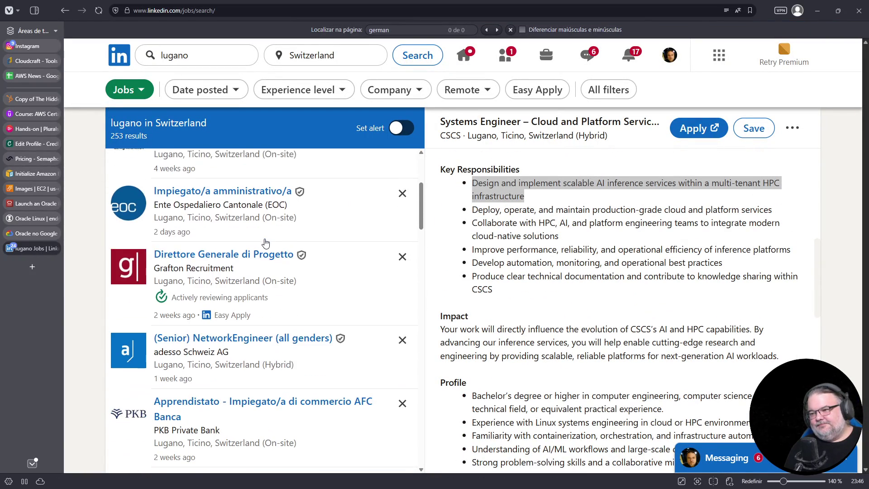
{"action": "scroll", "coordinate": [277, 231], "scroll_direction": "up", "scroll_amount": 4}
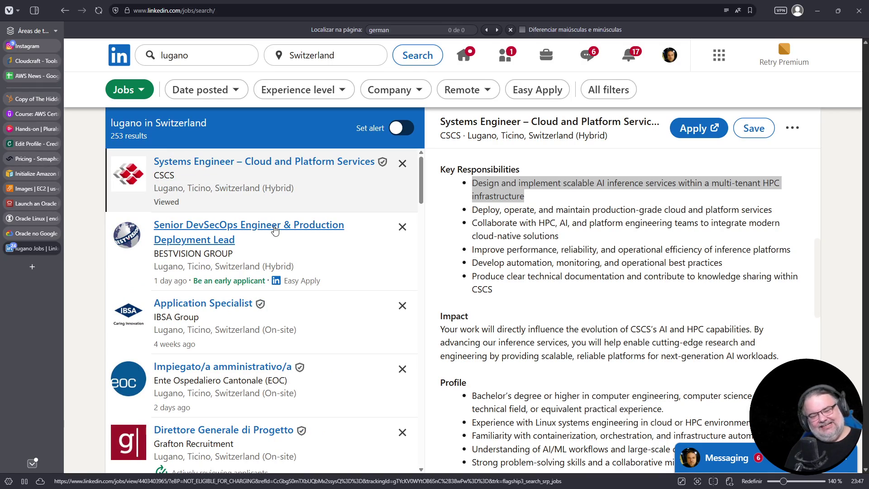
{"action": "left_click_drag", "start_coordinate": [267, 226], "coordinate": [271, 216]}
{"action": "scroll", "coordinate": [311, 272], "scroll_direction": "down", "scroll_amount": 3}
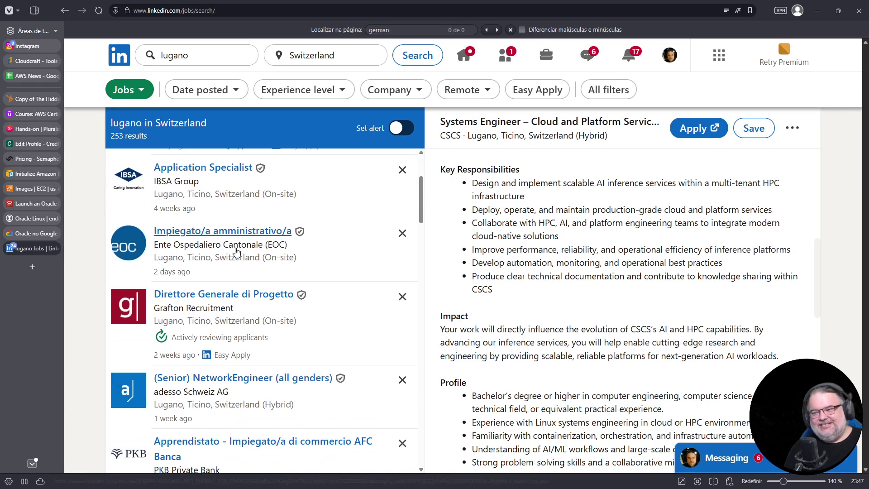
- Open the Impiegato/a amministrativo/a posting and read down through its requirements
{"action": "left_click", "coordinate": [237, 231]}
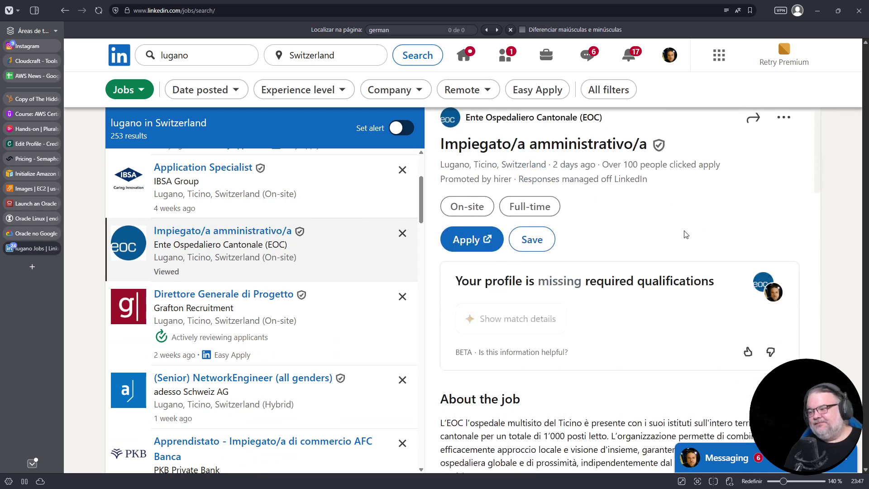
{"action": "scroll", "coordinate": [527, 206], "scroll_direction": "down", "scroll_amount": 5}
{"action": "scroll", "coordinate": [527, 207], "scroll_direction": "down", "scroll_amount": 5}
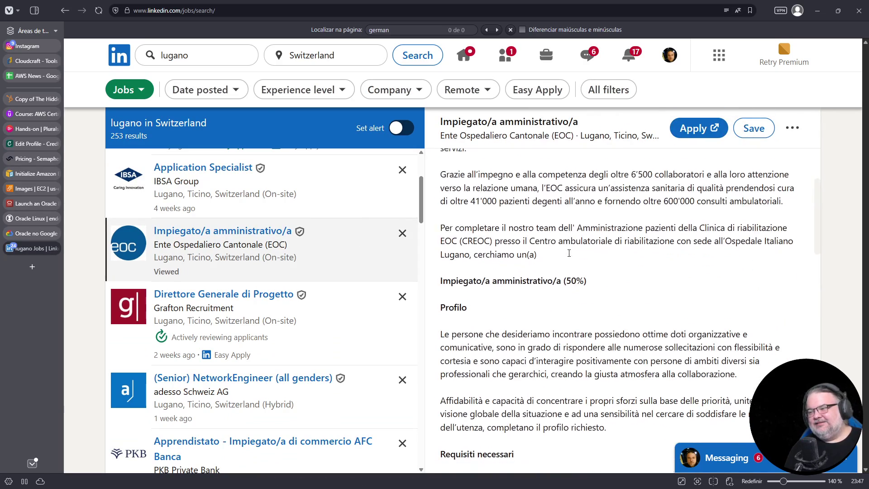
{"action": "scroll", "coordinate": [708, 258], "scroll_direction": "down", "scroll_amount": 2}
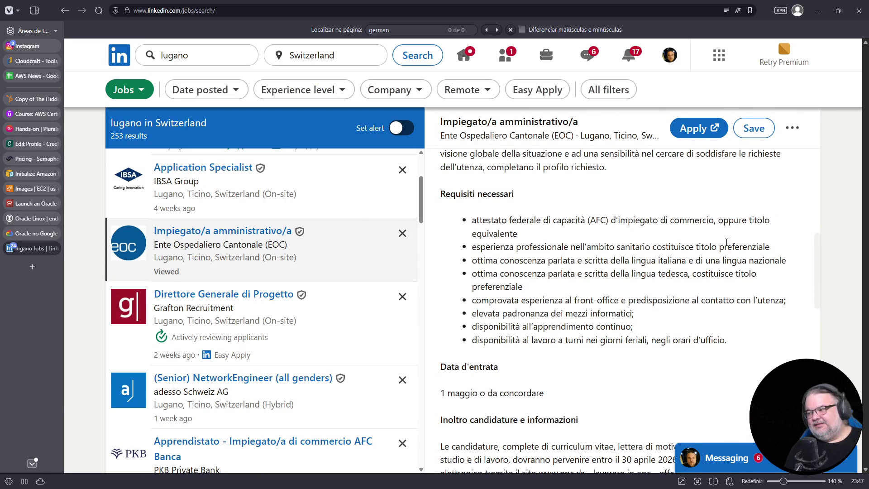
{"action": "scroll", "coordinate": [727, 241], "scroll_direction": "down", "scroll_amount": 3}
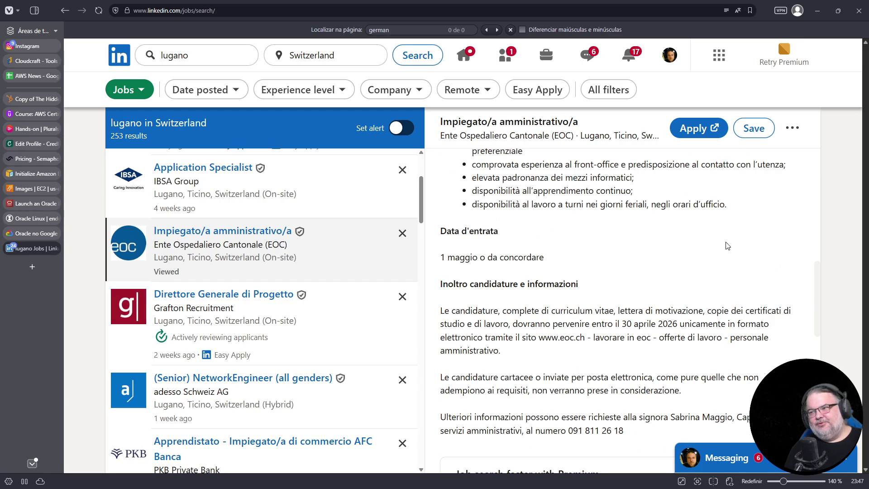
{"action": "left_click", "coordinate": [217, 46]}
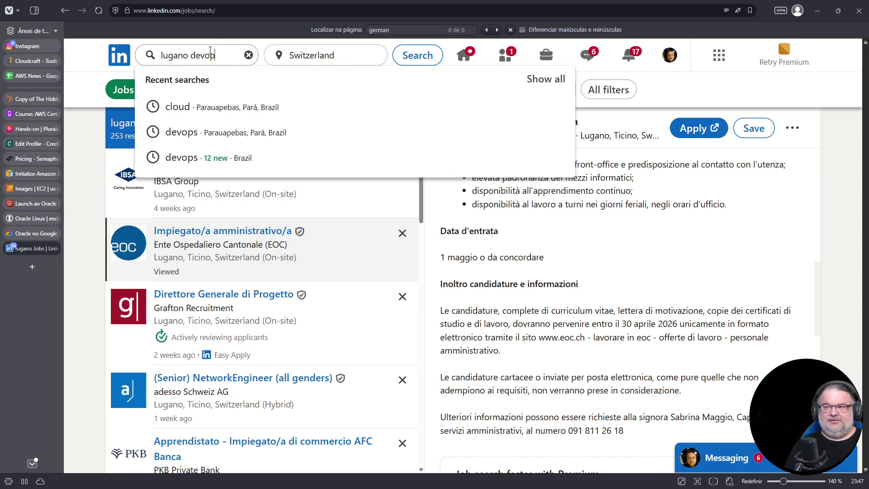
- Set the job search location to Lugano, Ticino
{"action": "left_click", "coordinate": [249, 55]}
{"action": "left_click", "coordinate": [316, 55]}
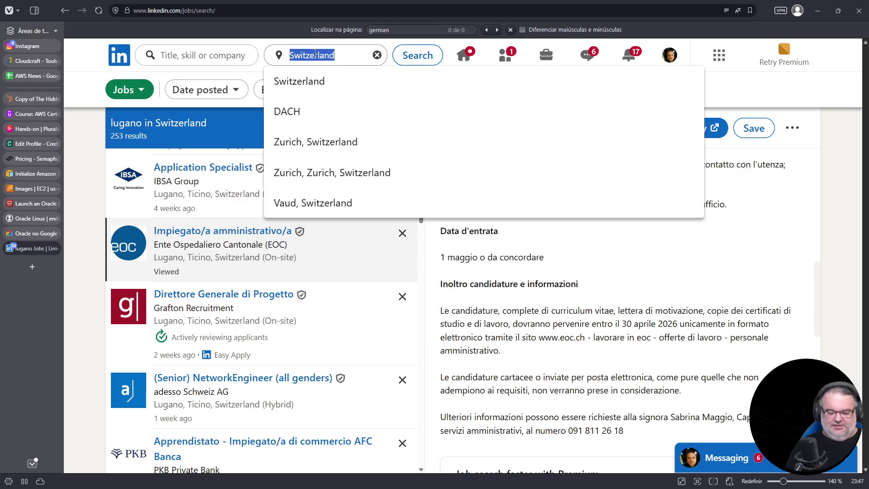
{"action": "type", "text": "lugano"}
{"action": "left_click", "coordinate": [314, 81]}
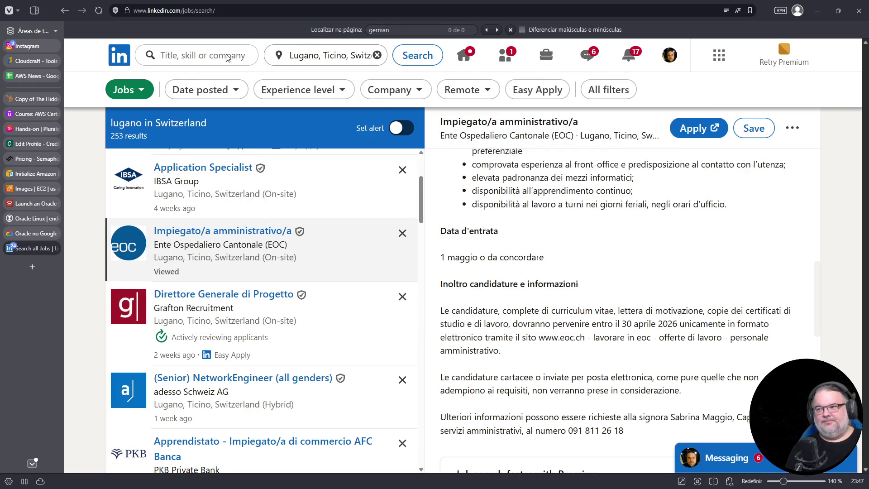
- Replace the job keyword with 'devops' and run the search
{"action": "left_click", "coordinate": [212, 51]}
{"action": "type", "text": "lugano"}
{"action": "key", "text": "ctrl+a"}
{"action": "type", "text": "de"}
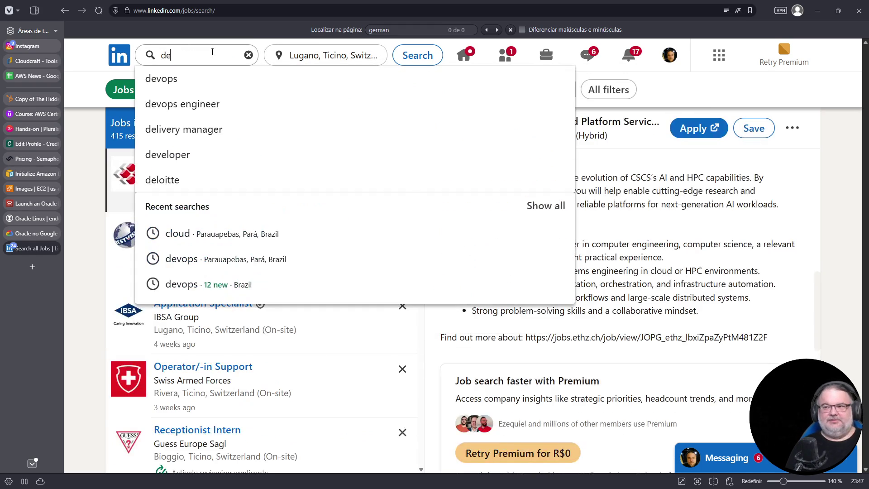
{"action": "key", "text": "BackSpace"}
{"action": "key", "text": "BackSpace"}
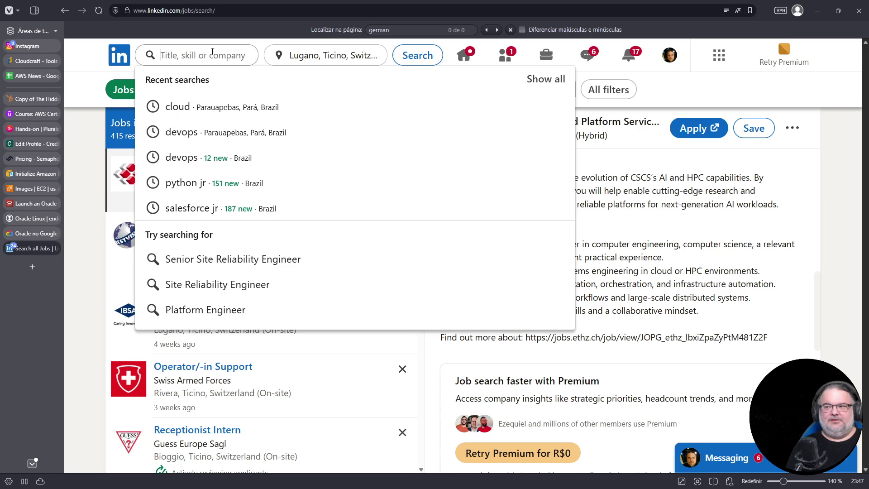
{"action": "type", "text": "engineer"}
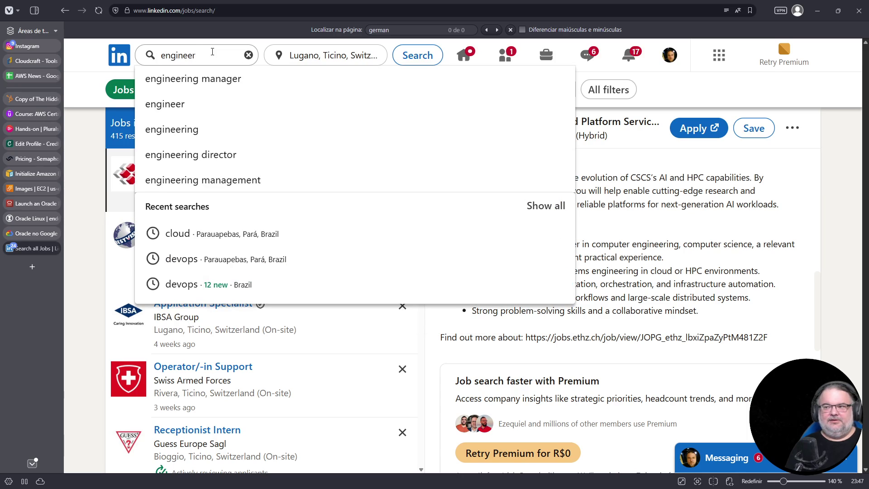
{"action": "type", "text": " developer"}
{"action": "key", "text": "ctrl+a"}
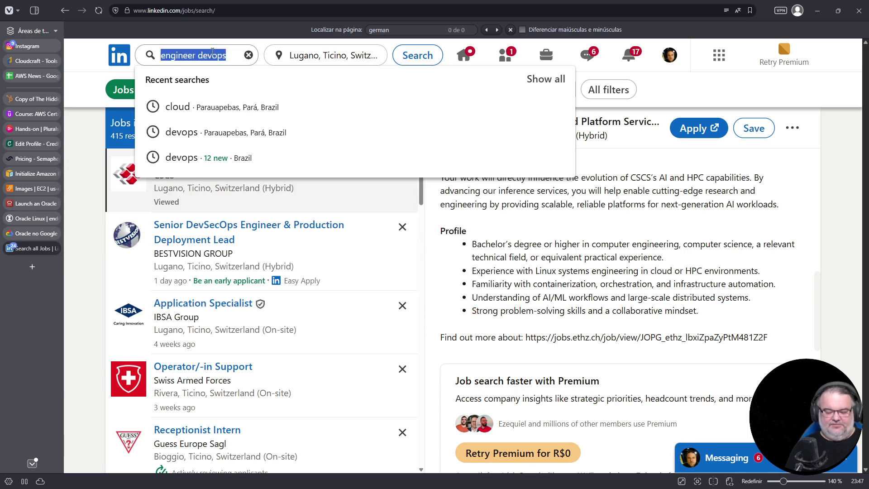
{"action": "type", "text": "devops"}
{"action": "key", "text": "Return"}
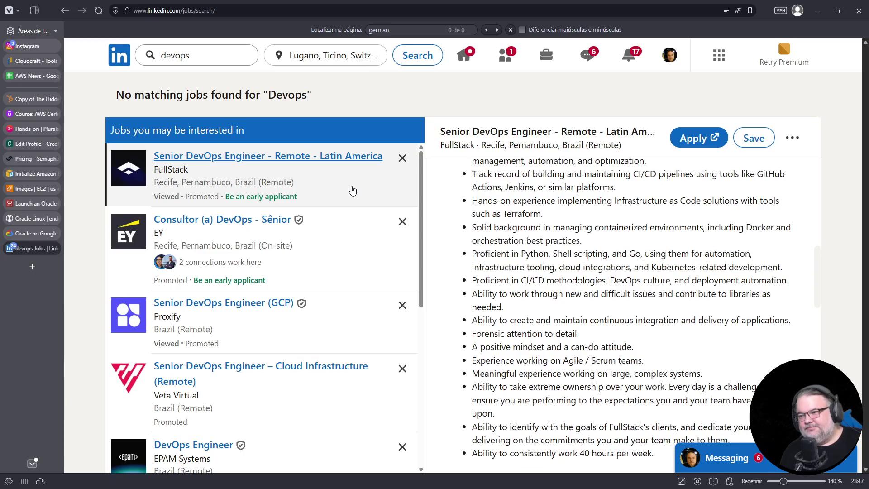
{"action": "left_click", "coordinate": [319, 57]}
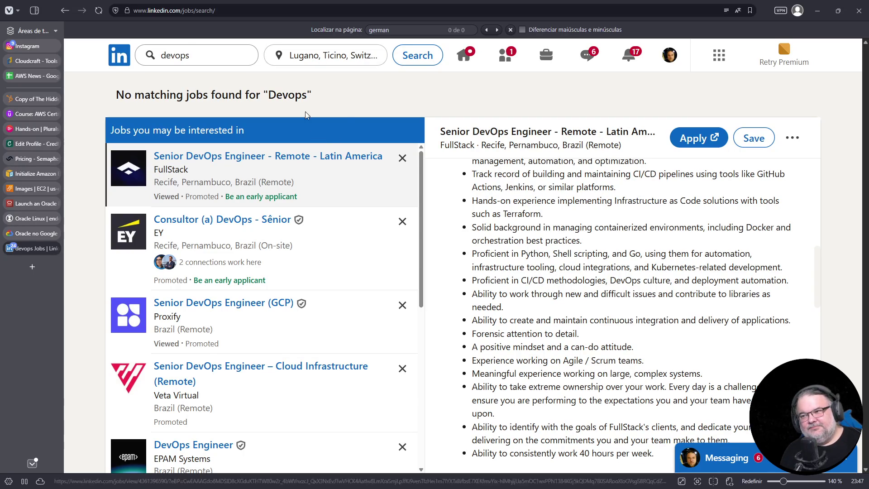
{"action": "left_click", "coordinate": [235, 57]}
- Change the job search keyword from devops to infrastructure and run the search
{"action": "double_click", "coordinate": [235, 58]}
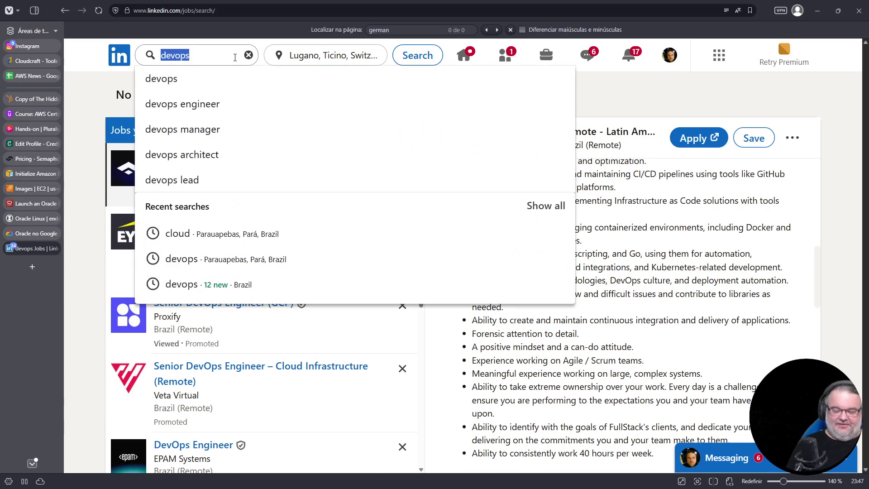
{"action": "type", "text": "infrastructure"}
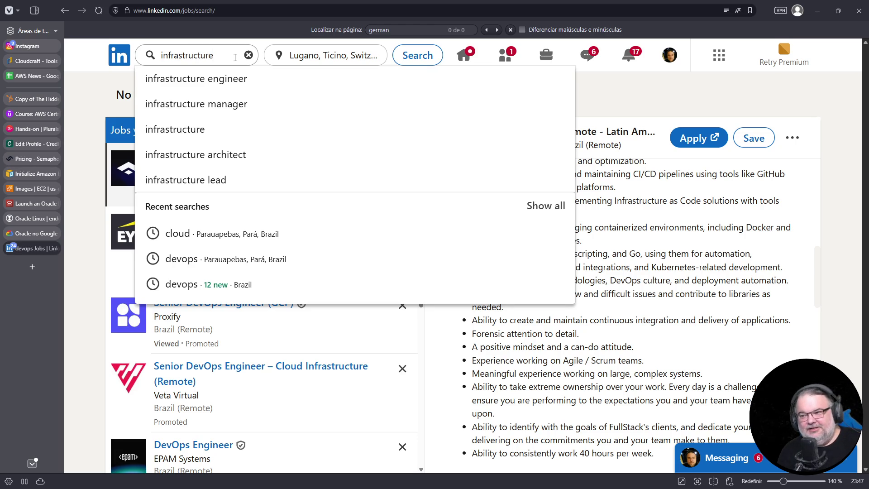
{"action": "left_click", "coordinate": [409, 61]}
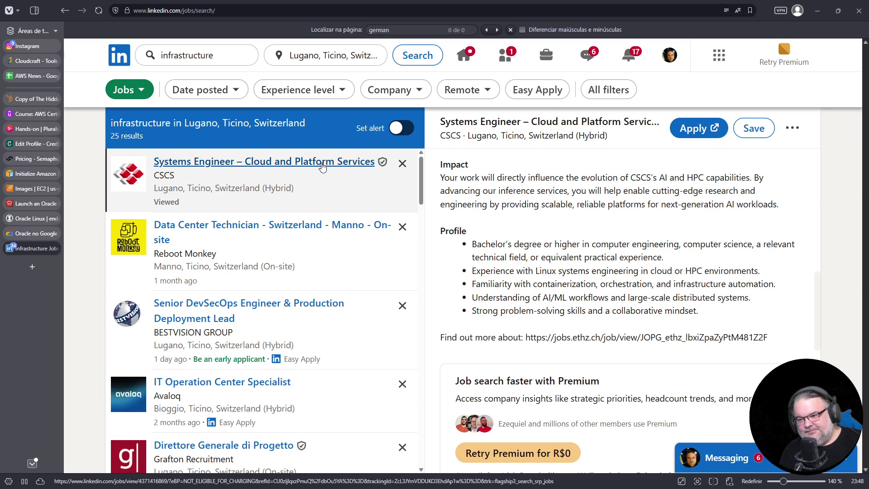
- Scroll the 25 Lugano results and reopen the CSCS Systems Engineer – Cloud and Platform Services description
{"action": "left_click_drag", "start_coordinate": [322, 166], "coordinate": [339, 188]}
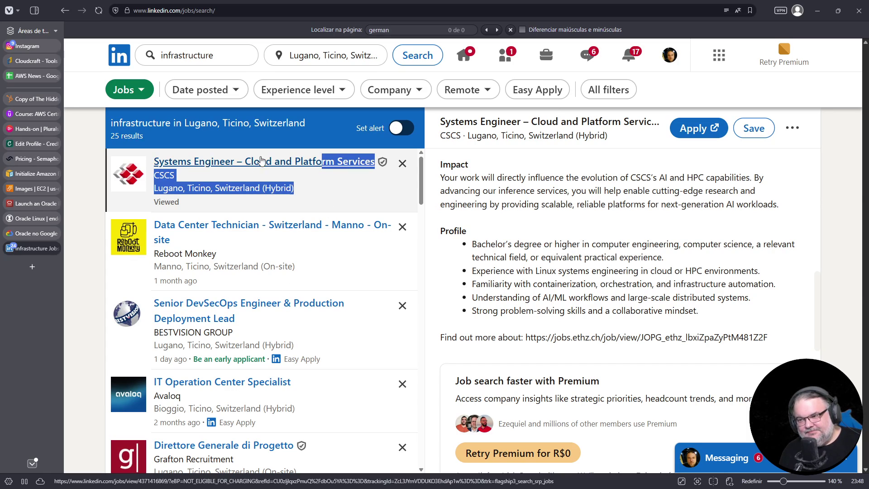
{"action": "left_click", "coordinate": [262, 305]}
{"action": "scroll", "coordinate": [265, 281], "scroll_direction": "down", "scroll_amount": 6}
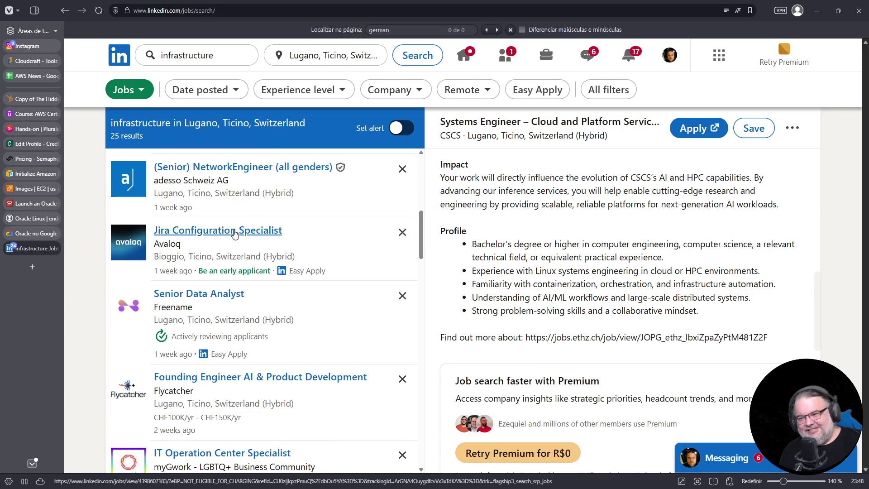
{"action": "scroll", "coordinate": [235, 231], "scroll_direction": "down", "scroll_amount": 3}
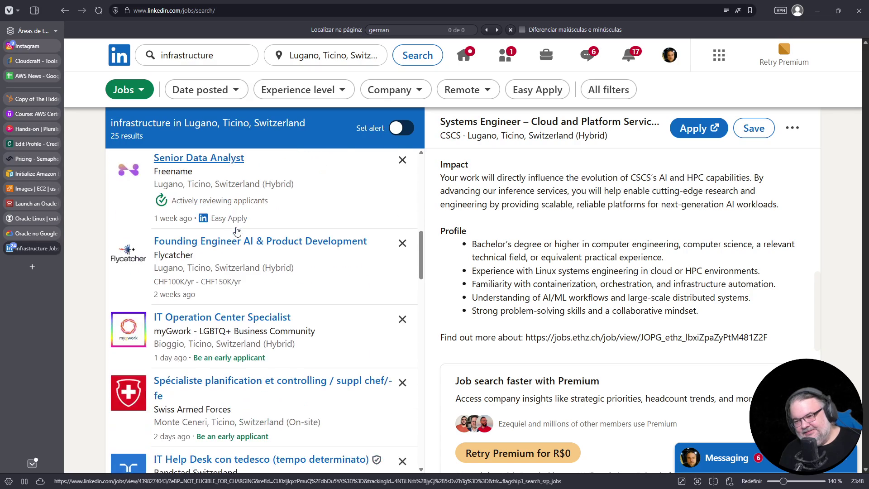
{"action": "scroll", "coordinate": [320, 221], "scroll_direction": "down", "scroll_amount": 1}
{"action": "scroll", "coordinate": [320, 219], "scroll_direction": "down", "scroll_amount": 1}
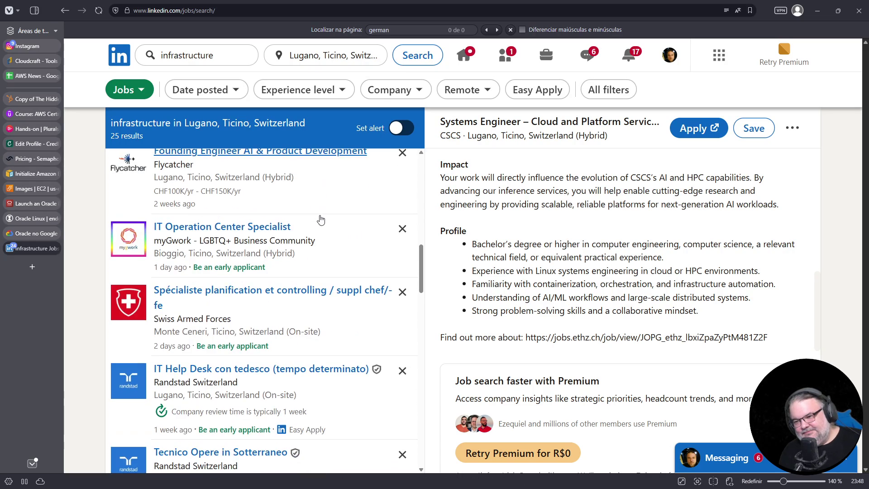
{"action": "scroll", "coordinate": [356, 203], "scroll_direction": "down", "scroll_amount": 2}
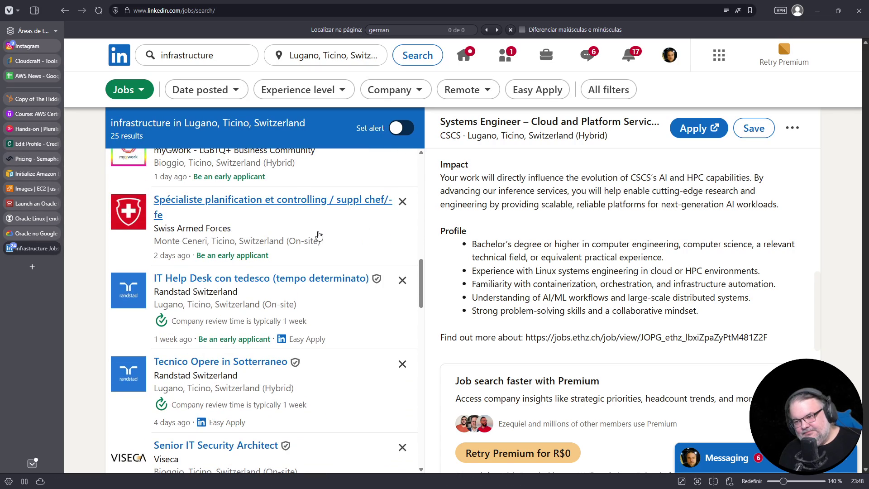
{"action": "scroll", "coordinate": [325, 235], "scroll_direction": "down", "scroll_amount": 2}
{"action": "scroll", "coordinate": [319, 224], "scroll_direction": "down", "scroll_amount": 5}
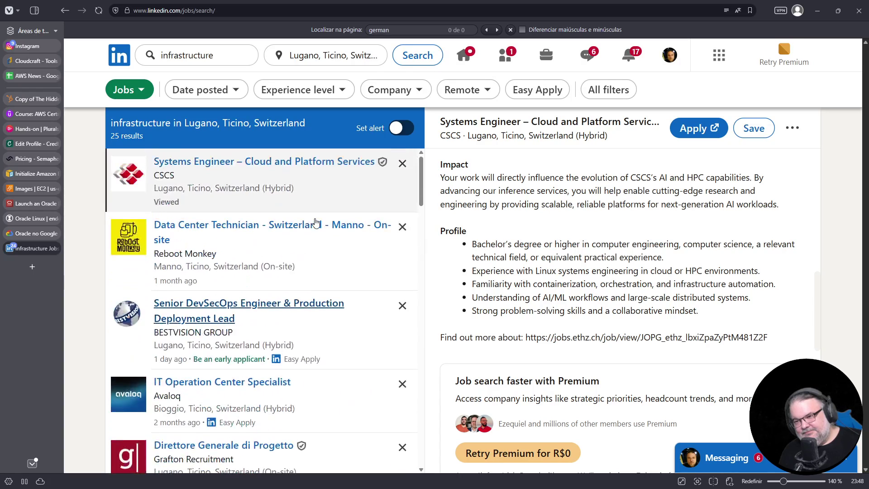
{"action": "left_click", "coordinate": [233, 172]}
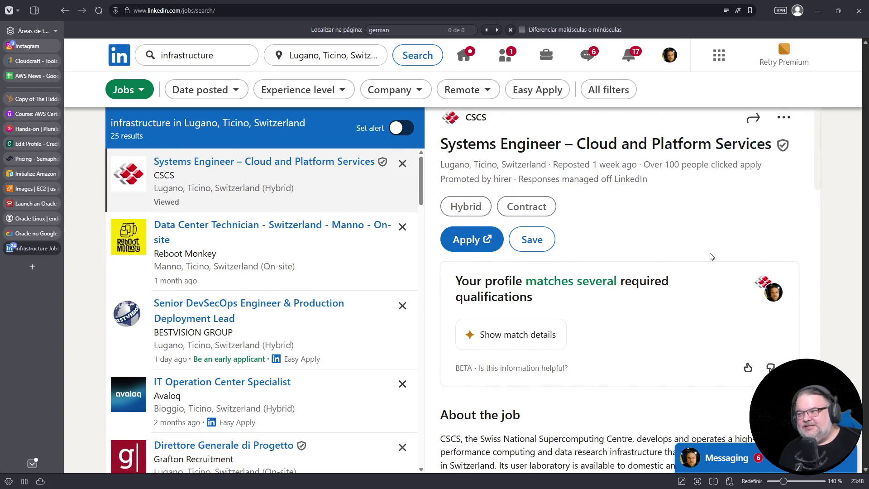
{"action": "scroll", "coordinate": [711, 254], "scroll_direction": "down", "scroll_amount": 5}
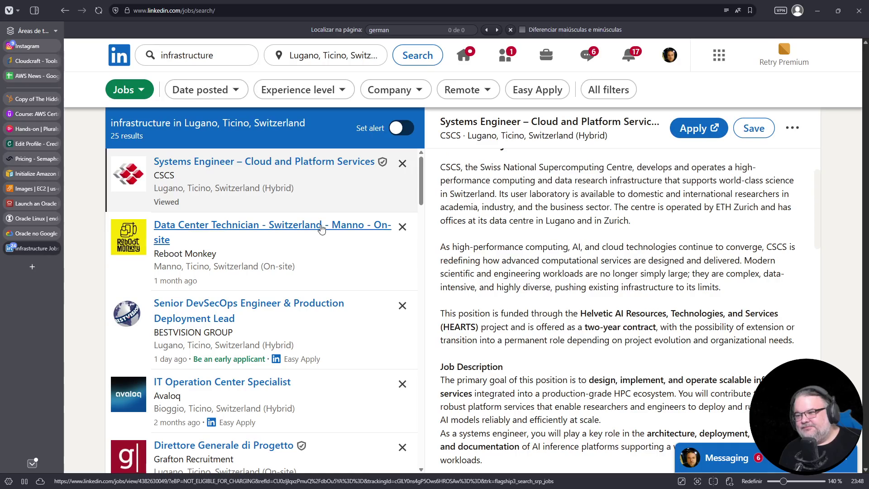
- Open the Reboot Monkey Data Center Technician posting in Manno and mark its hourly pay range
{"action": "left_click", "coordinate": [241, 230]}
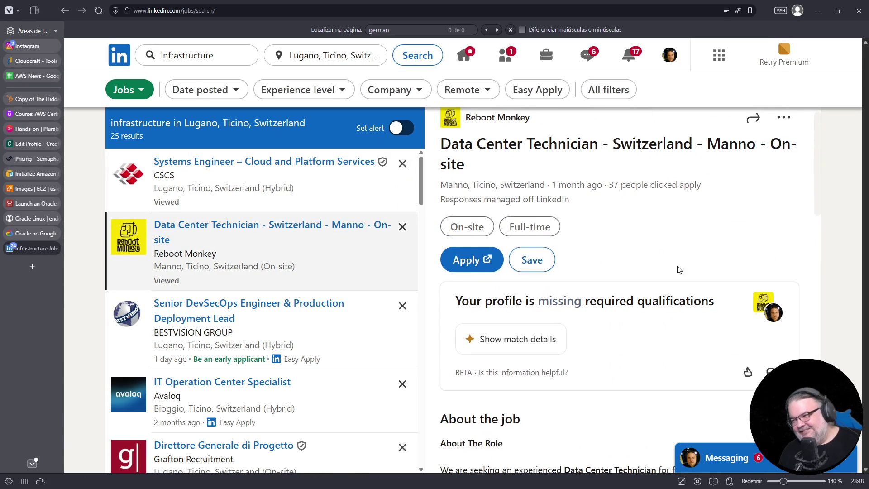
{"action": "scroll", "coordinate": [624, 282], "scroll_direction": "down", "scroll_amount": 4}
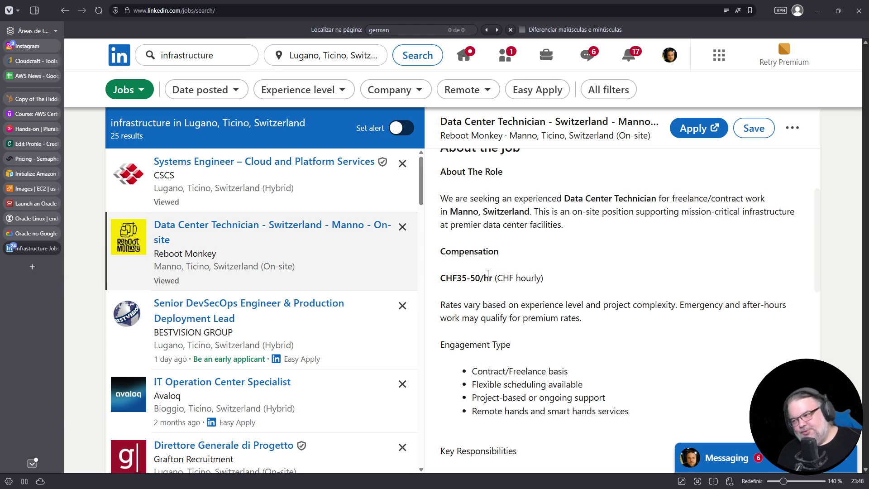
{"action": "left_click_drag", "start_coordinate": [467, 277], "coordinate": [486, 276]}
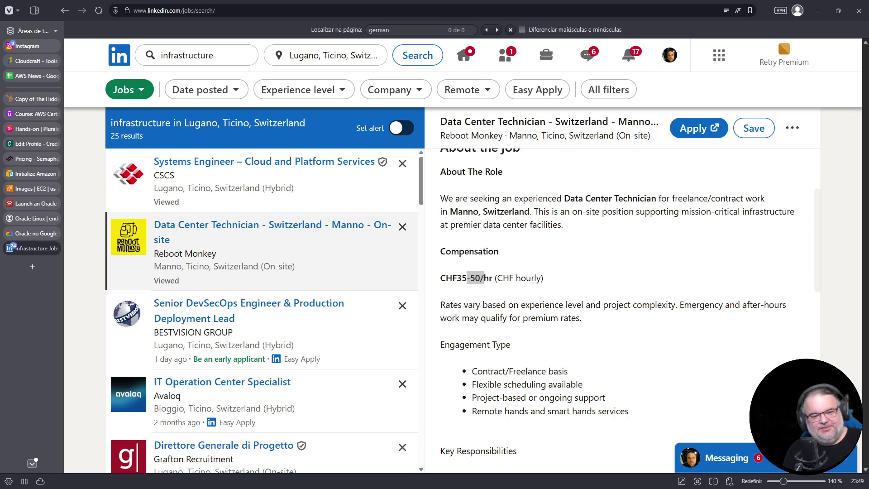
{"action": "scroll", "coordinate": [564, 246], "scroll_direction": "down", "scroll_amount": 4}
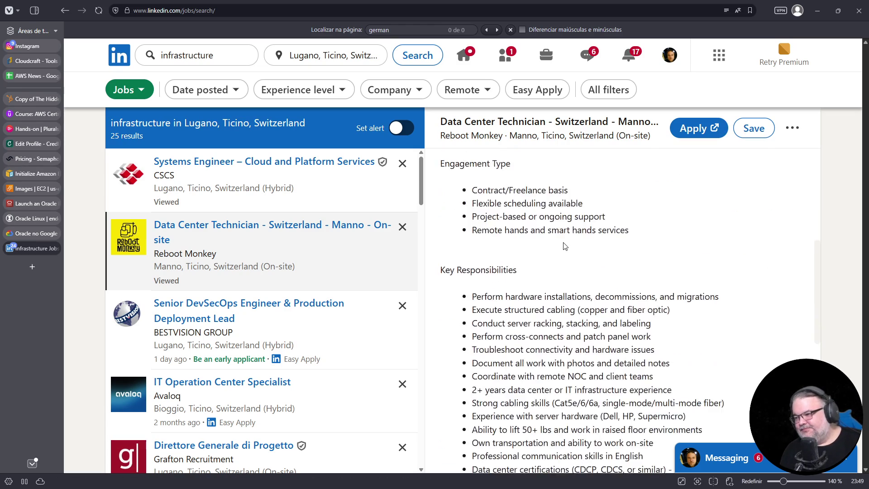
{"action": "scroll", "coordinate": [564, 247], "scroll_direction": "down", "scroll_amount": 3}
{"action": "scroll", "coordinate": [563, 245], "scroll_direction": "up", "scroll_amount": 1}
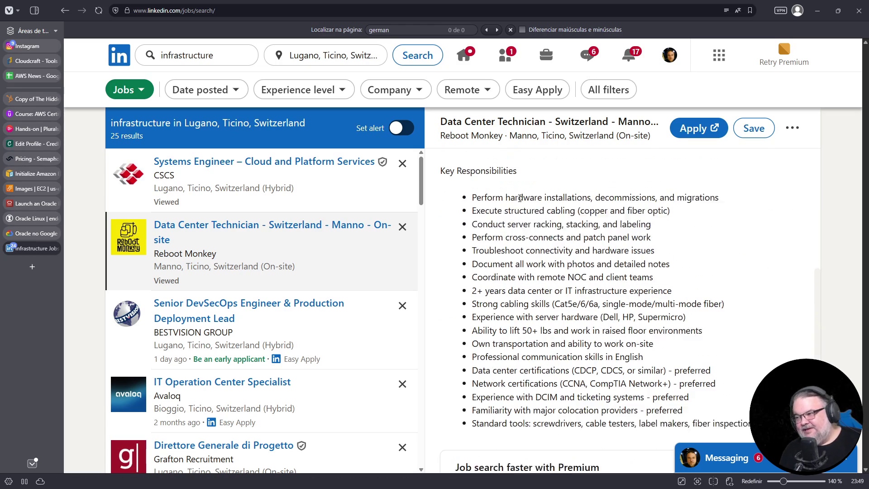
- Highlight its key responsibilities and required tools: screwdrivers, cable testers and label makers
{"action": "double_click", "coordinate": [488, 206]}
{"action": "left_click_drag", "start_coordinate": [511, 206], "coordinate": [592, 206]}
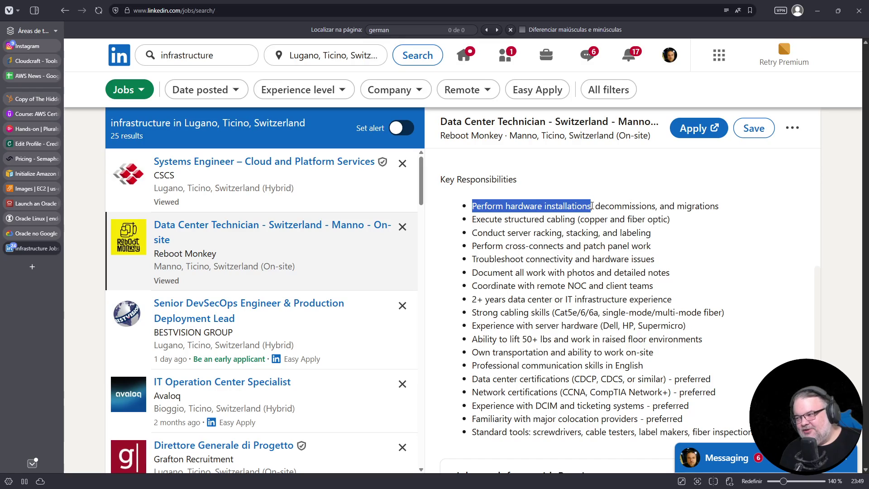
{"action": "left_click_drag", "start_coordinate": [477, 219], "coordinate": [578, 220]}
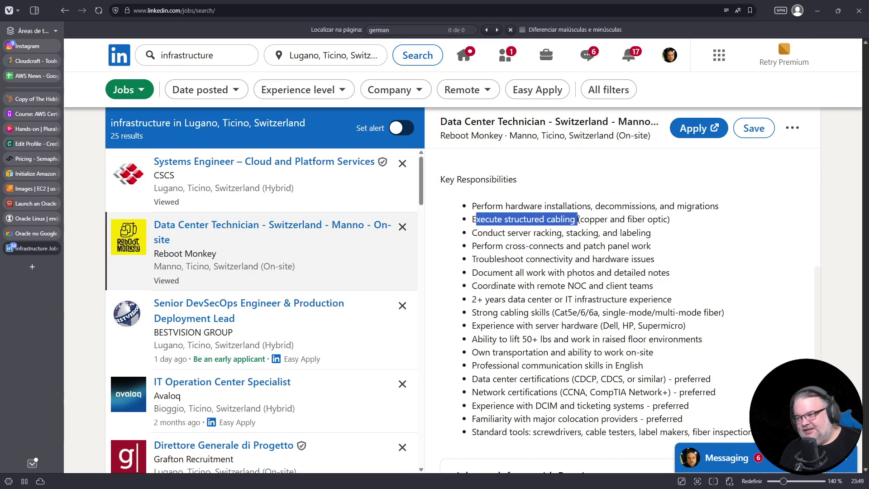
{"action": "mouse_move", "coordinate": [478, 234]}
{"action": "left_mouse_down"}
{"action": "mouse_move", "coordinate": [487, 300]}
{"action": "mouse_move", "coordinate": [589, 339]}
{"action": "mouse_move", "coordinate": [643, 430]}
{"action": "mouse_move", "coordinate": [656, 432]}
{"action": "left_mouse_up"}
{"action": "scroll", "coordinate": [548, 336], "scroll_direction": "down", "scroll_amount": 4}
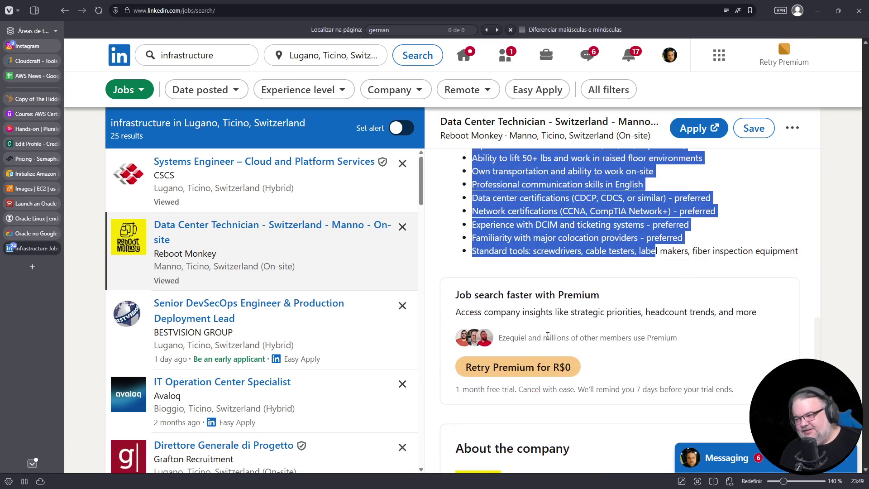
{"action": "double_click", "coordinate": [506, 253]}
{"action": "double_click", "coordinate": [558, 251]}
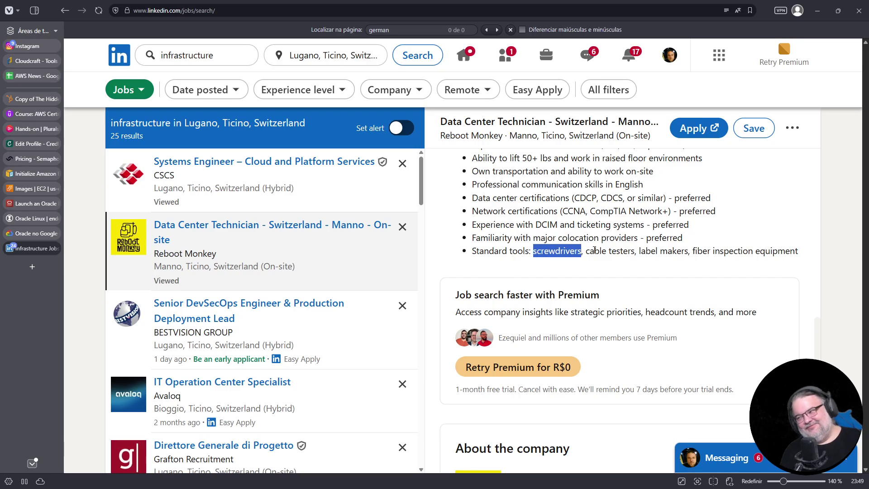
{"action": "left_click_drag", "start_coordinate": [600, 251], "coordinate": [679, 254]}
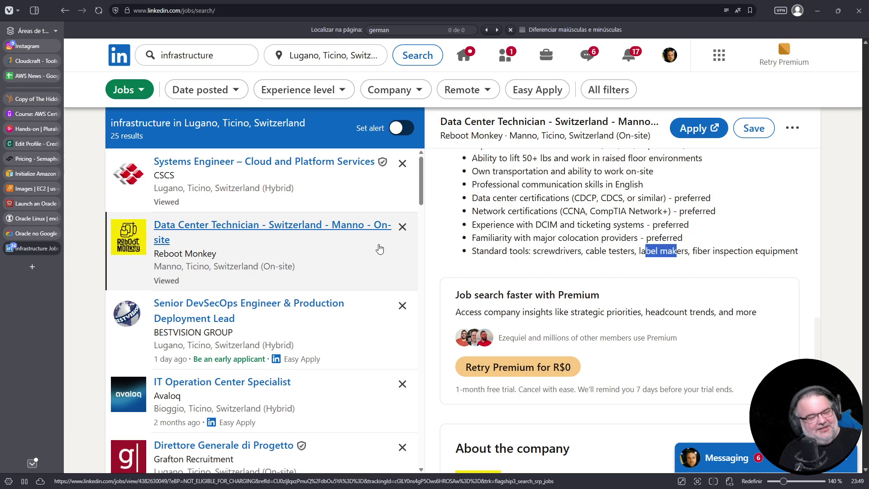
- Open the BESTVISION Senior DevSecOps Engineer posting and show its Premium qualification match
{"action": "left_click", "coordinate": [264, 308]}
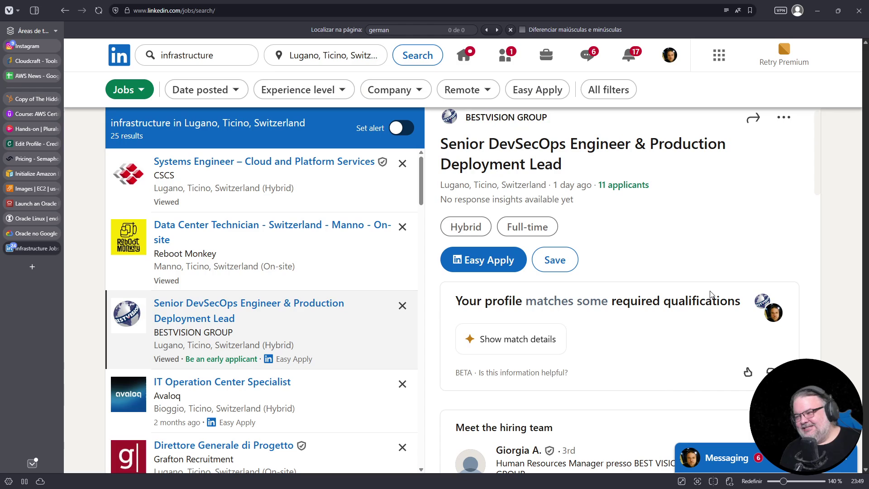
{"action": "scroll", "coordinate": [708, 296], "scroll_direction": "down", "scroll_amount": 1}
{"action": "scroll", "coordinate": [707, 295], "scroll_direction": "down", "scroll_amount": 2}
{"action": "scroll", "coordinate": [705, 295], "scroll_direction": "up", "scroll_amount": 3}
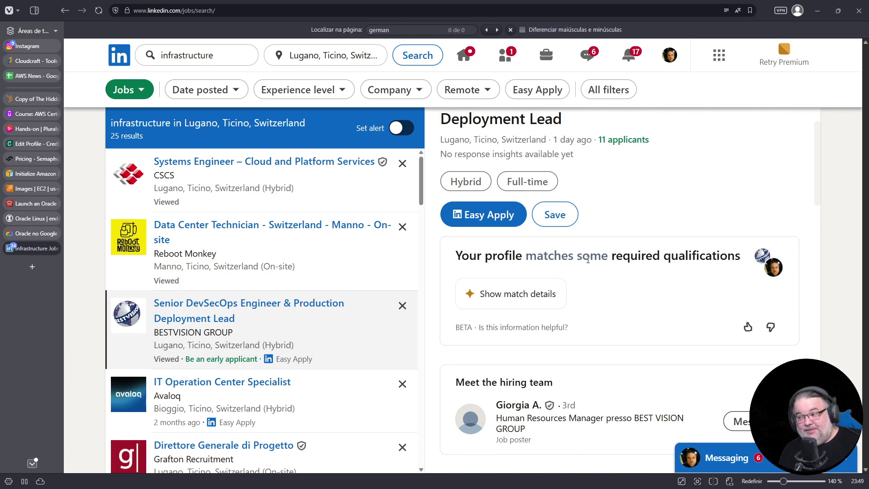
{"action": "left_click", "coordinate": [511, 295]}
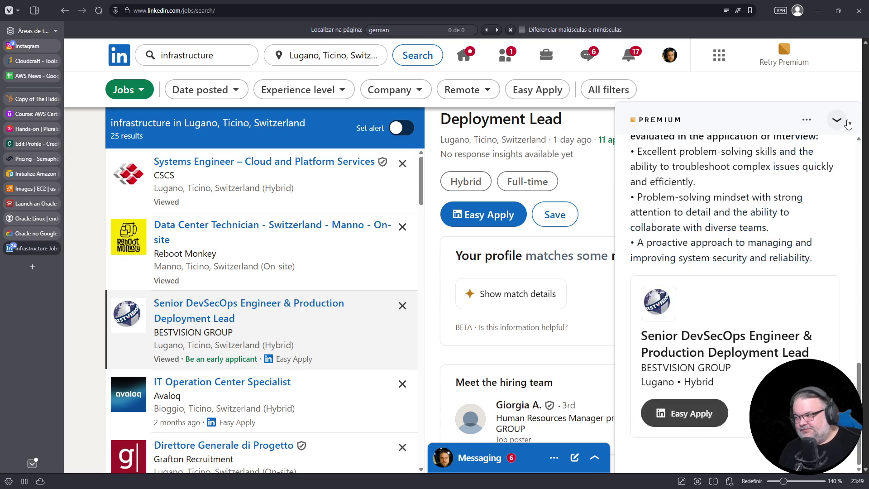
{"action": "scroll", "coordinate": [794, 254], "scroll_direction": "up", "scroll_amount": 10}
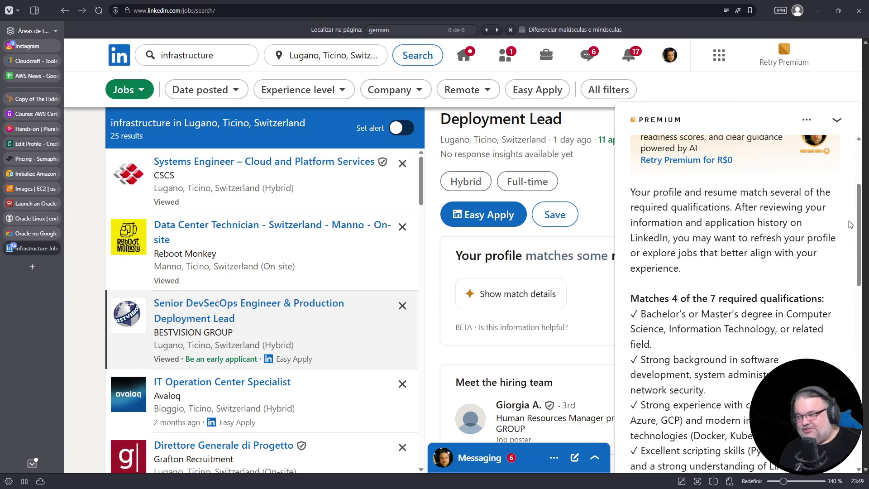
{"action": "scroll", "coordinate": [842, 249], "scroll_direction": "down", "scroll_amount": 4}
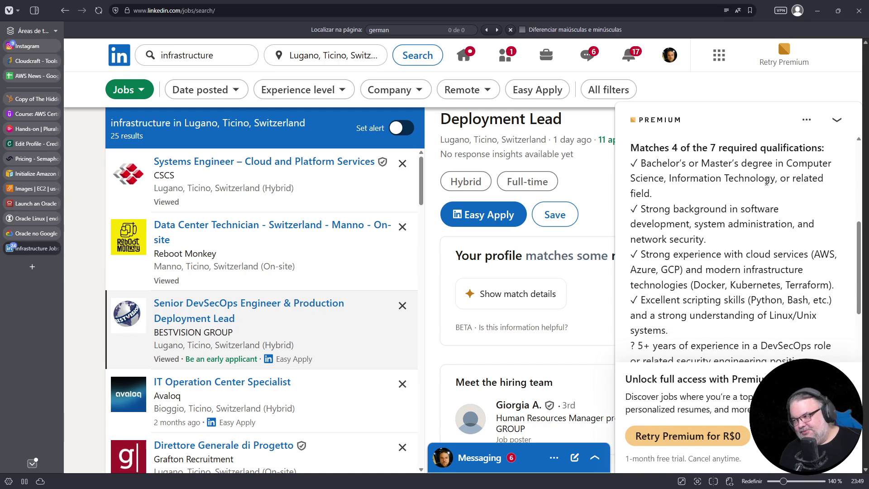
- Highlight the software/sysadmin/network security background and cloud services infrastructure qualifications
{"action": "left_click_drag", "start_coordinate": [665, 209], "coordinate": [720, 243]}
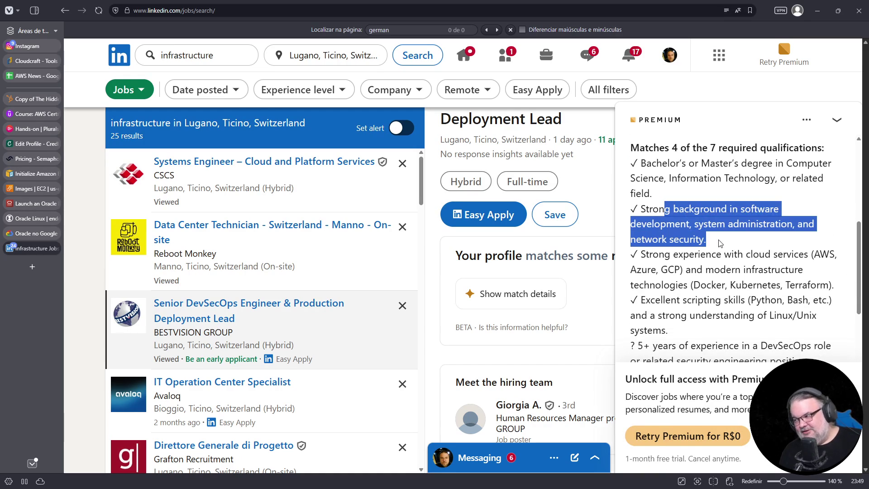
{"action": "left_click", "coordinate": [687, 221]}
{"action": "left_click_drag", "start_coordinate": [671, 209], "coordinate": [684, 240]}
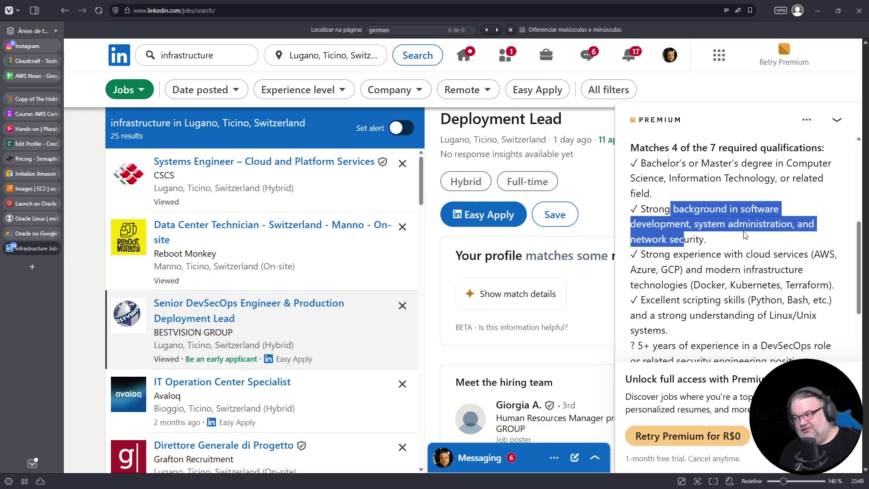
{"action": "scroll", "coordinate": [772, 226], "scroll_direction": "down", "scroll_amount": 1}
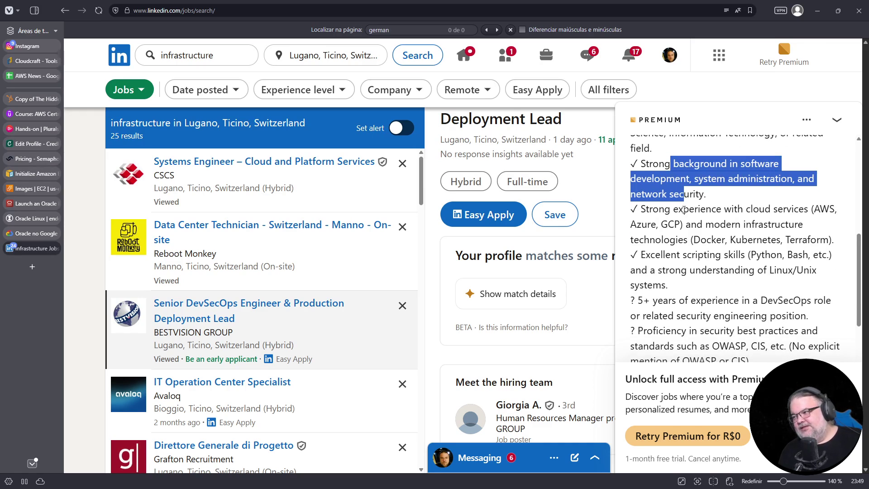
{"action": "left_click_drag", "start_coordinate": [684, 209], "coordinate": [725, 252]}
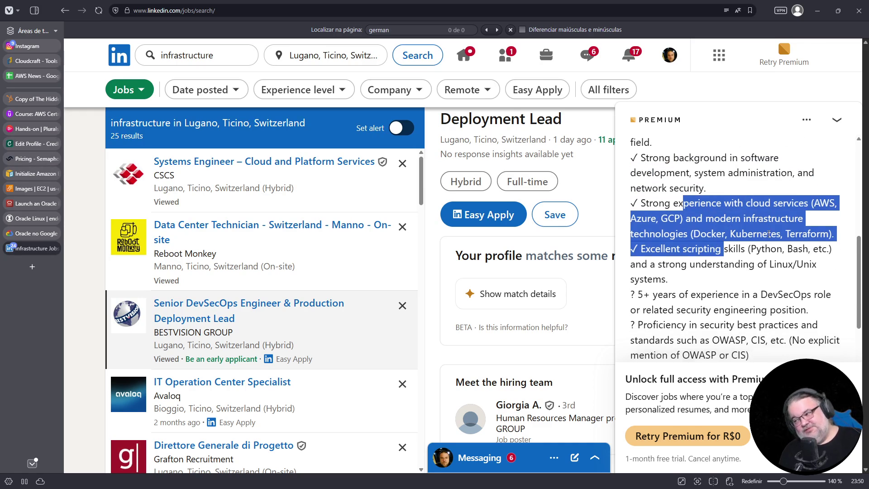
{"action": "scroll", "coordinate": [769, 228], "scroll_direction": "down", "scroll_amount": 1}
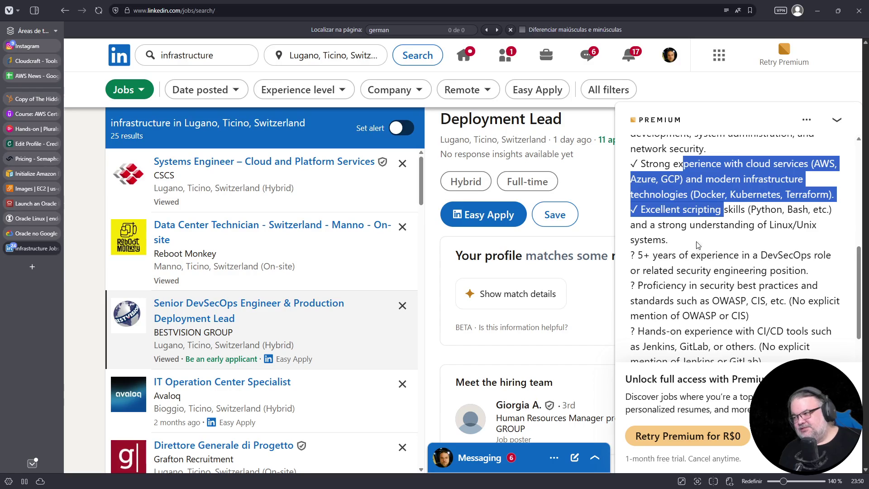
- Highlight the scripting/Linux, 5+ years DevSecOps, and unmatched security and CI/CD requirements
{"action": "left_click", "coordinate": [691, 229]}
{"action": "left_click_drag", "start_coordinate": [716, 210], "coordinate": [711, 238]}
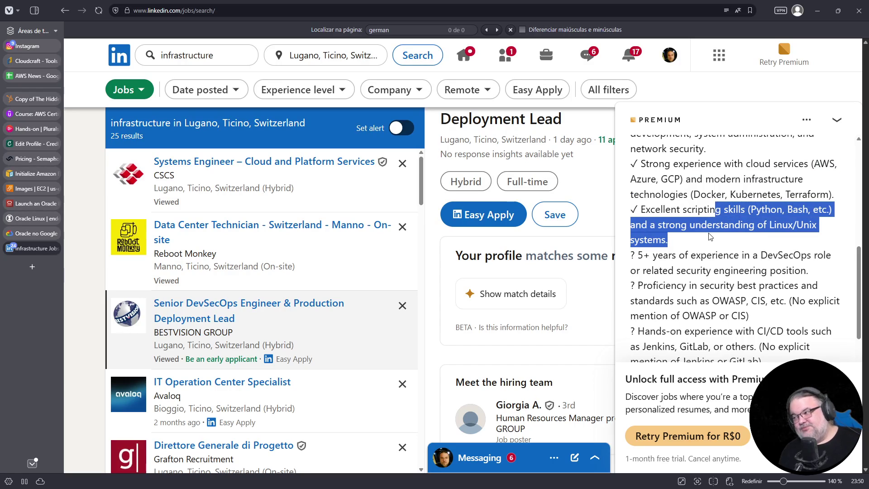
{"action": "triple_click", "coordinate": [726, 255]}
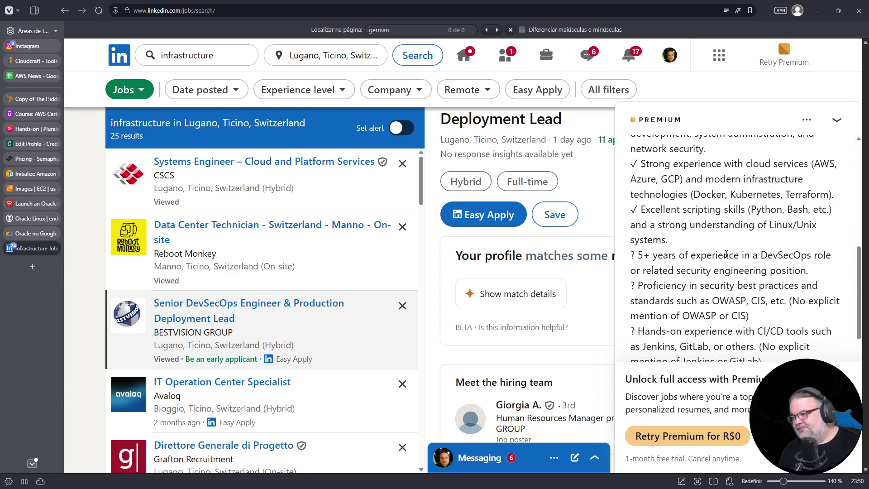
{"action": "scroll", "coordinate": [764, 283], "scroll_direction": "down", "scroll_amount": 2}
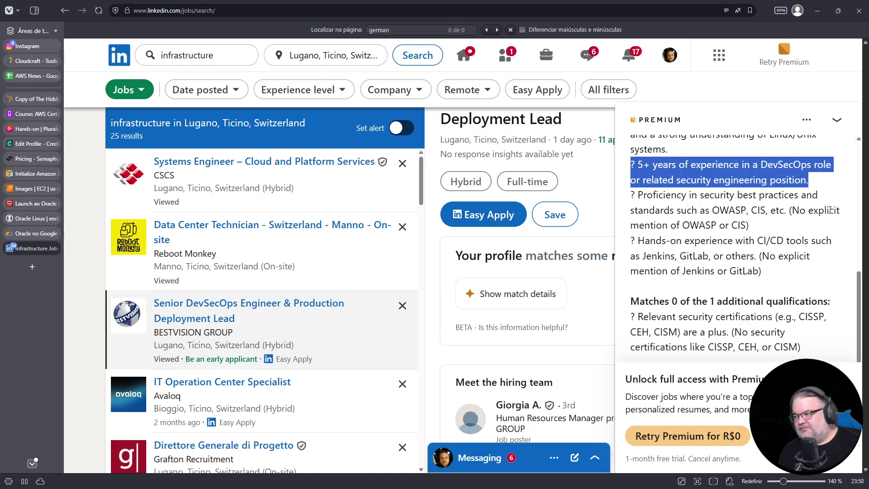
{"action": "left_click", "coordinate": [663, 194]}
{"action": "mouse_move", "coordinate": [664, 195]}
{"action": "left_mouse_down"}
{"action": "mouse_move", "coordinate": [762, 237]}
{"action": "mouse_move", "coordinate": [782, 273]}
{"action": "left_mouse_up"}
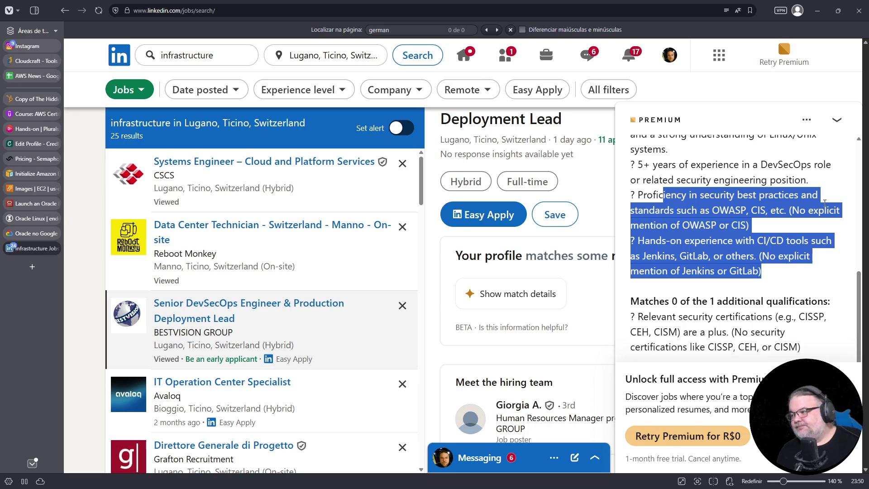
{"action": "scroll", "coordinate": [832, 243], "scroll_direction": "down", "scroll_amount": 1}
{"action": "scroll", "coordinate": [831, 243], "scroll_direction": "down", "scroll_amount": 2}
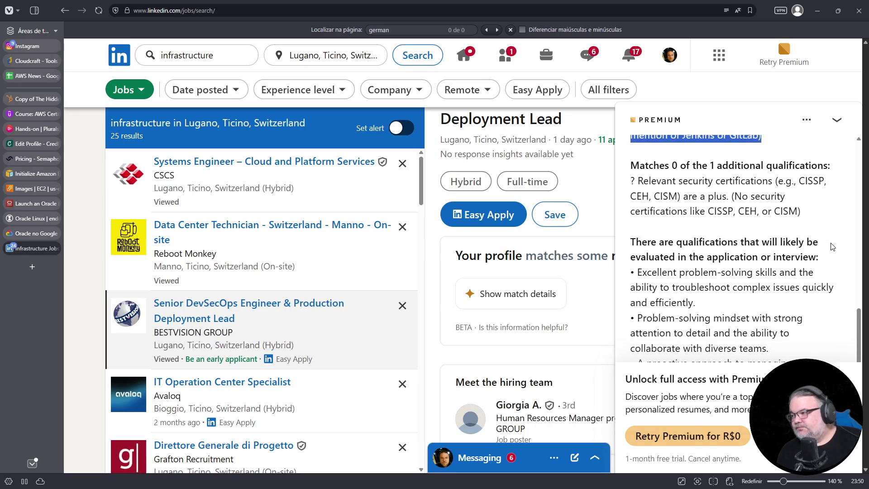
{"action": "scroll", "coordinate": [831, 247], "scroll_direction": "down", "scroll_amount": 1}
{"action": "scroll", "coordinate": [832, 198], "scroll_direction": "up", "scroll_amount": 1}
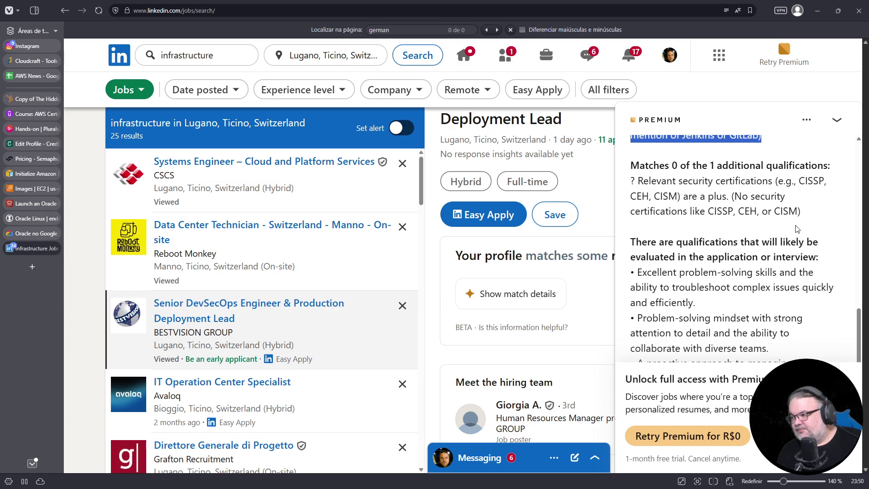
{"action": "left_click", "coordinate": [836, 119]}
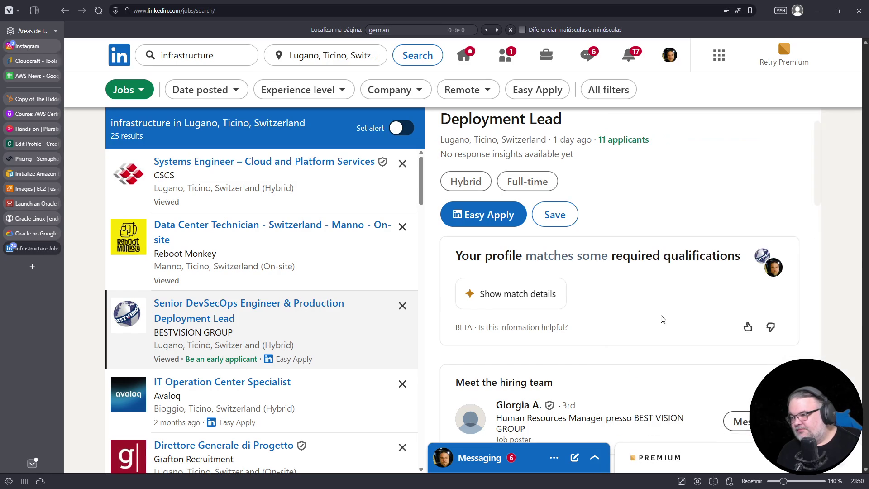
{"action": "scroll", "coordinate": [707, 277], "scroll_direction": "down", "scroll_amount": 5}
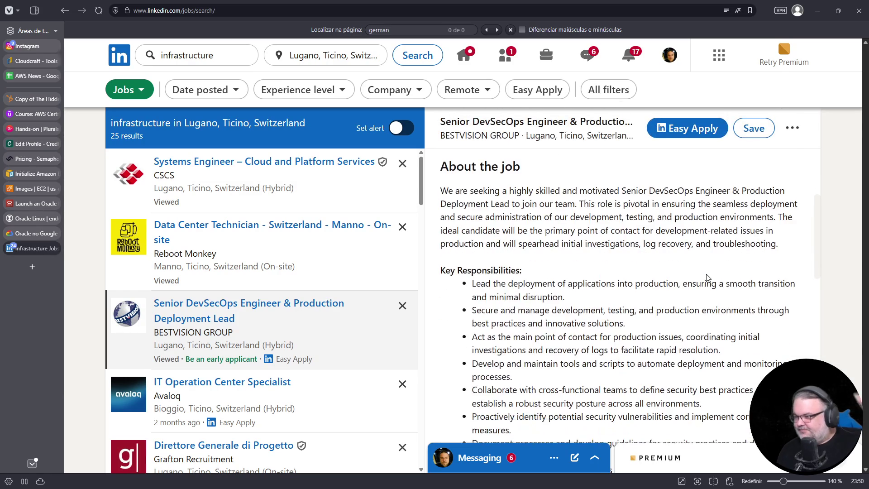
{"action": "scroll", "coordinate": [707, 278], "scroll_direction": "up", "scroll_amount": 5}
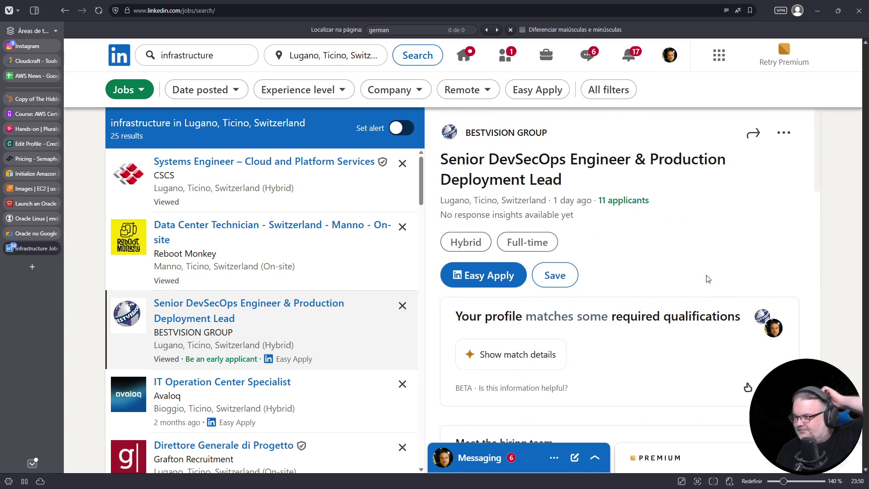
{"action": "scroll", "coordinate": [708, 277], "scroll_direction": "down", "scroll_amount": 8}
{"action": "scroll", "coordinate": [707, 274], "scroll_direction": "down", "scroll_amount": 5}
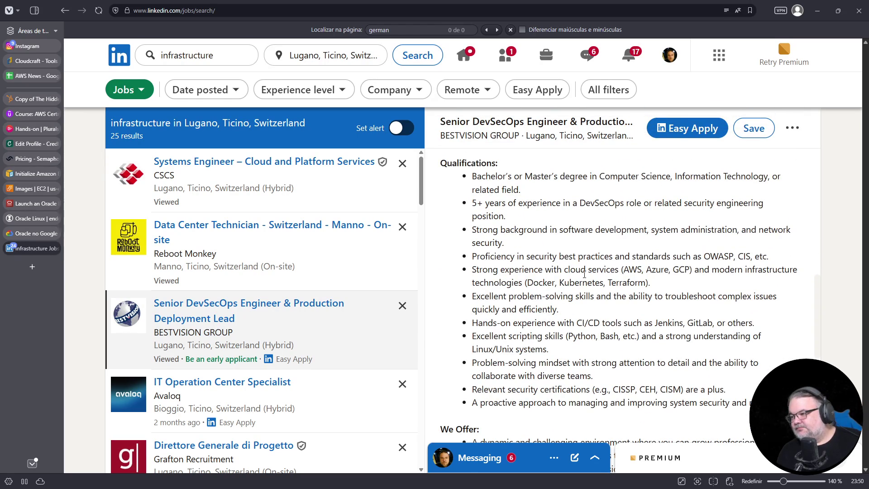
{"action": "left_click_drag", "start_coordinate": [472, 270], "coordinate": [678, 292]}
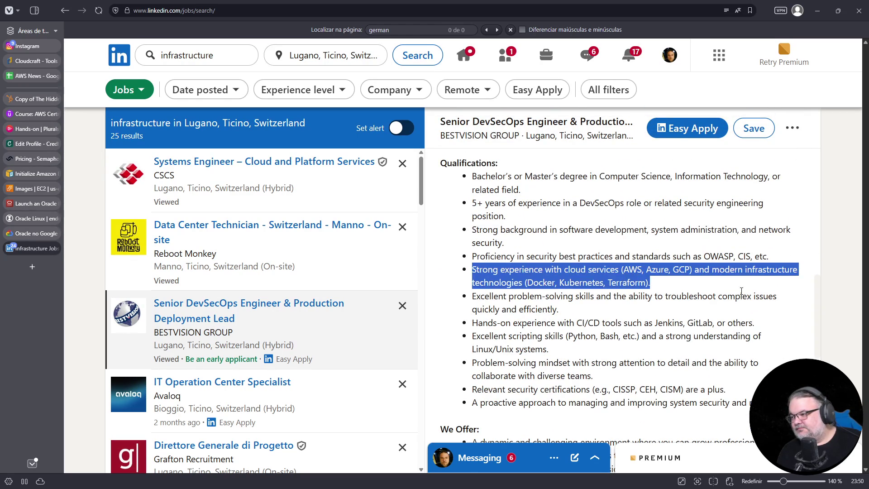
{"action": "scroll", "coordinate": [763, 293], "scroll_direction": "down", "scroll_amount": 1}
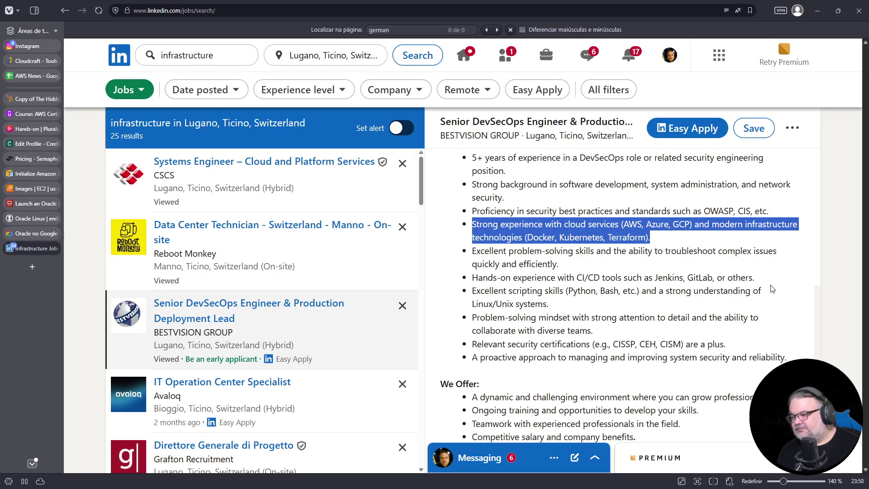
{"action": "scroll", "coordinate": [772, 289], "scroll_direction": "down", "scroll_amount": 2}
{"action": "left_click", "coordinate": [513, 254]}
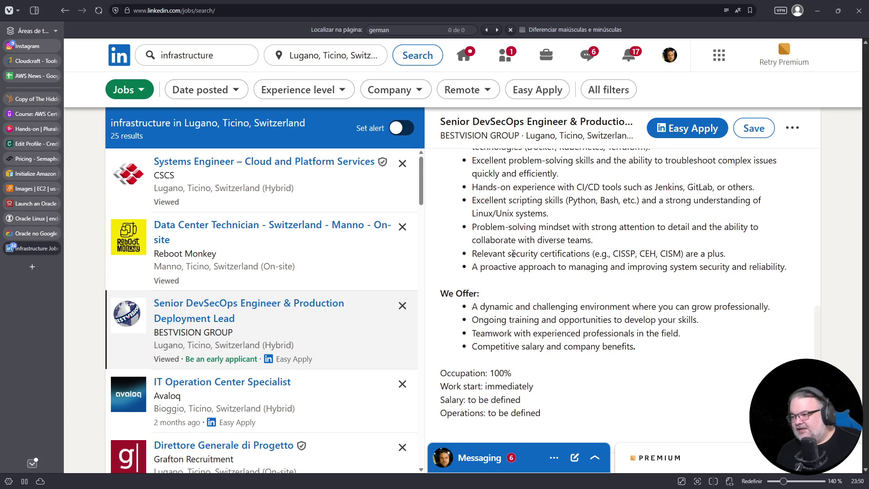
{"action": "triple_click", "coordinate": [514, 253]}
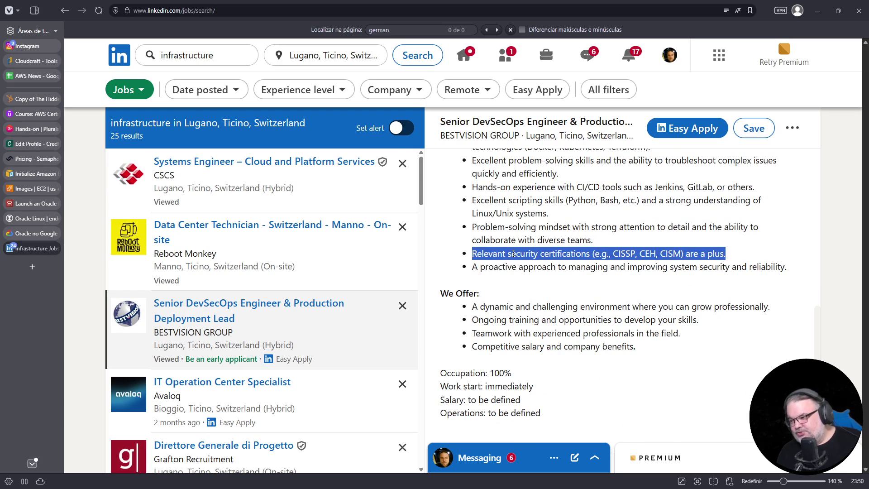
{"action": "left_click", "coordinate": [514, 254]}
{"action": "scroll", "coordinate": [514, 254], "scroll_direction": "down", "scroll_amount": 5}
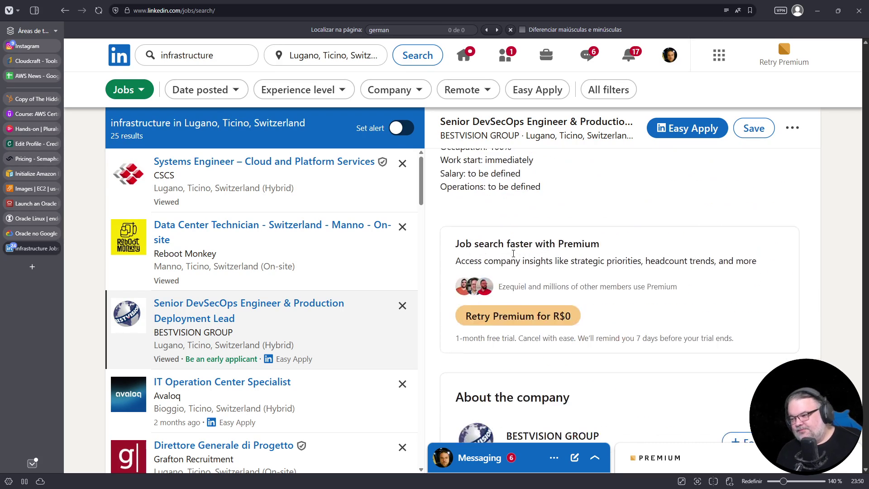
{"action": "scroll", "coordinate": [513, 254], "scroll_direction": "down", "scroll_amount": 3}
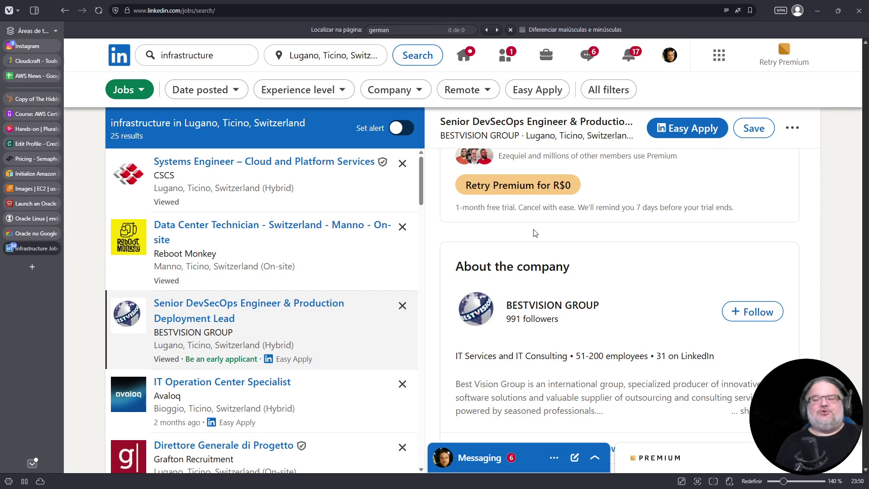
- Close the LinkedIn jobs, three Oracle and EC2 Images tabs, then switch to the Udemy AWS course
{"action": "left_click", "coordinate": [54, 249]}
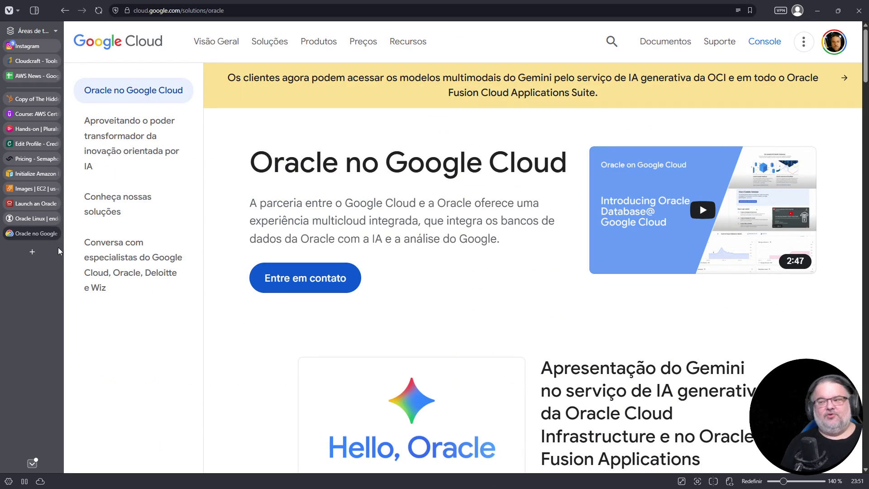
{"action": "left_click", "coordinate": [54, 233]}
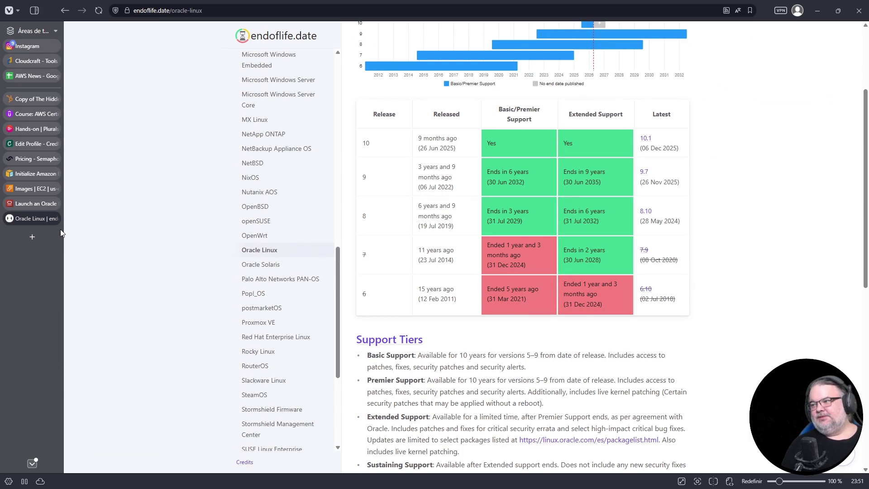
{"action": "left_click", "coordinate": [55, 219]}
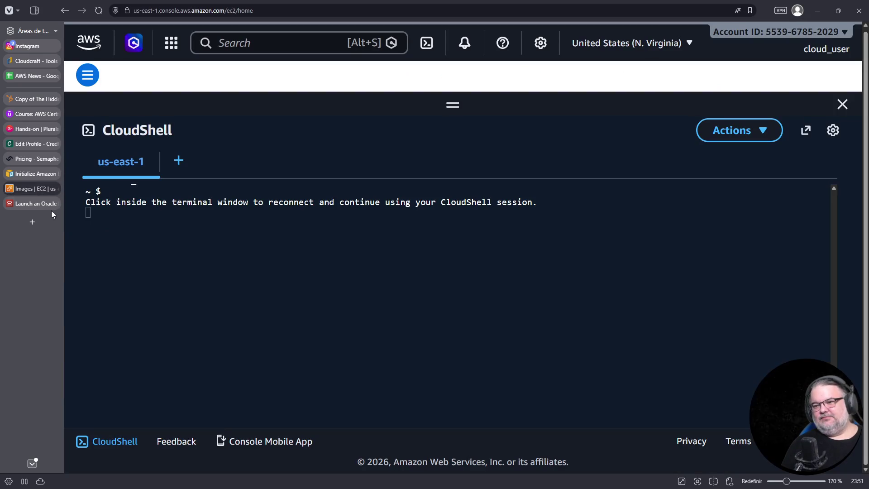
{"action": "left_click", "coordinate": [51, 203]}
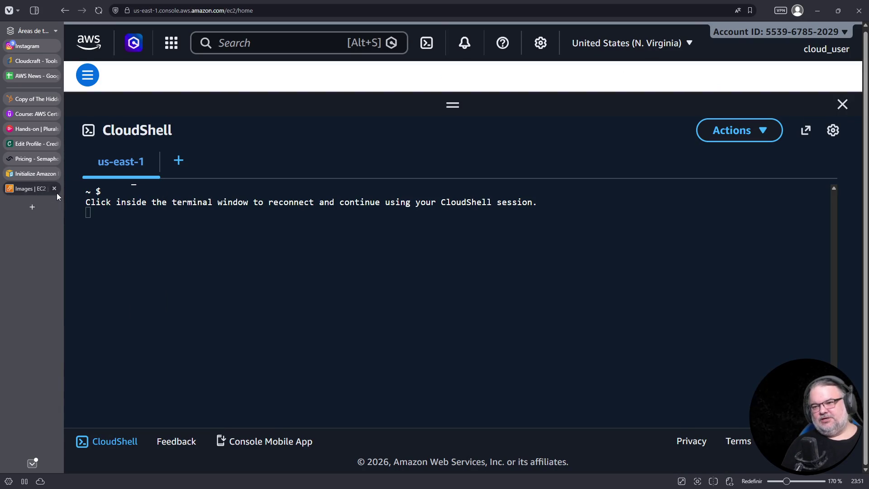
{"action": "left_click", "coordinate": [51, 190]}
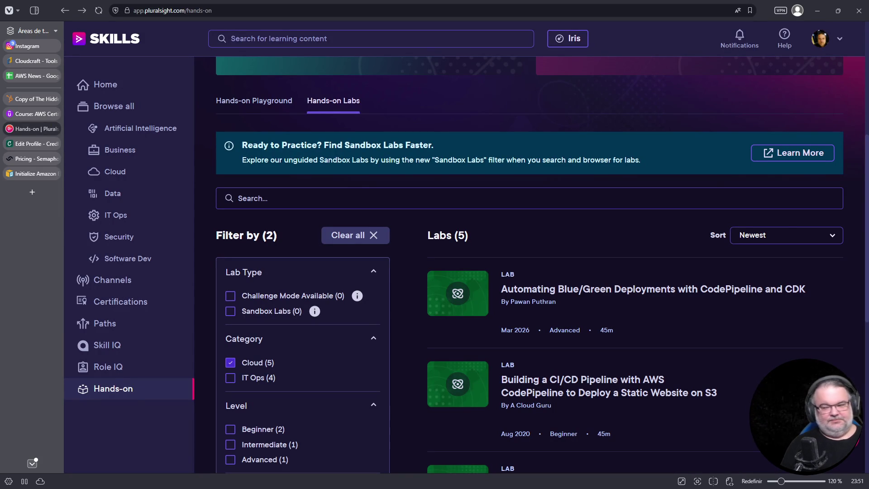
{"action": "left_click", "coordinate": [34, 114]}
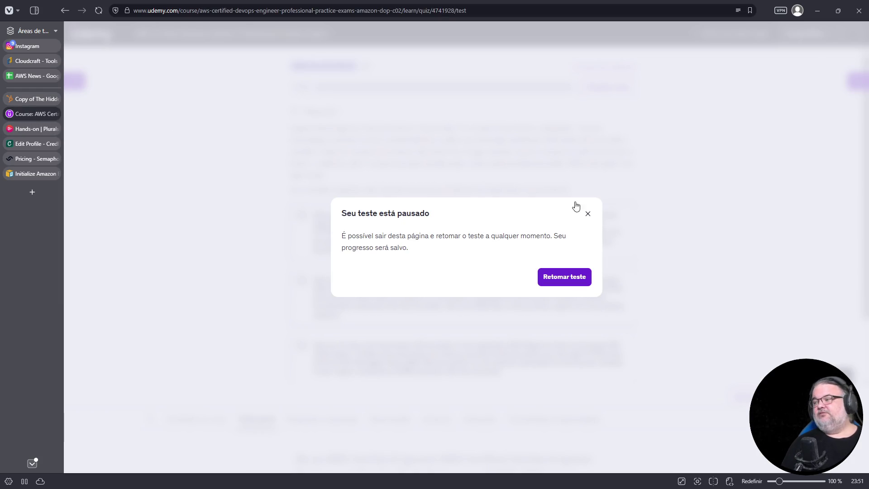
- Dismiss the 'Seu teste está pausado' notice and read Question 1 of 75 and its answers
{"action": "left_click", "coordinate": [588, 214]}
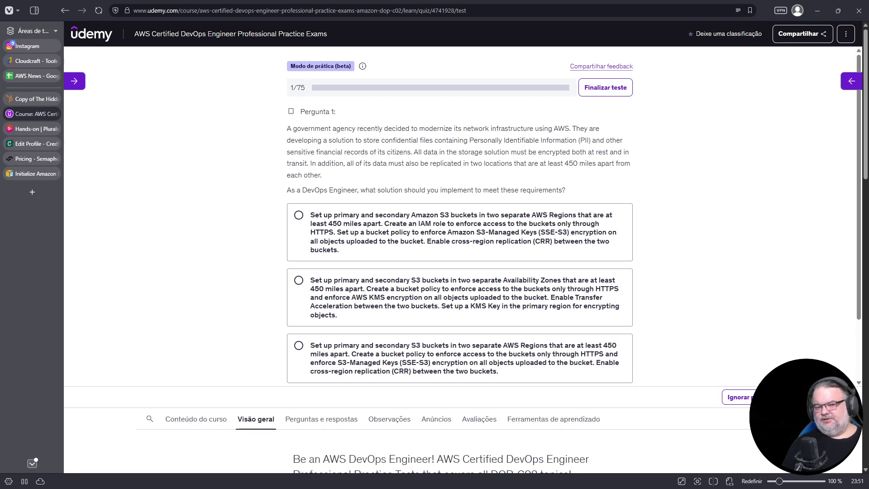
{"action": "scroll", "coordinate": [607, 294], "scroll_direction": "down", "scroll_amount": 2}
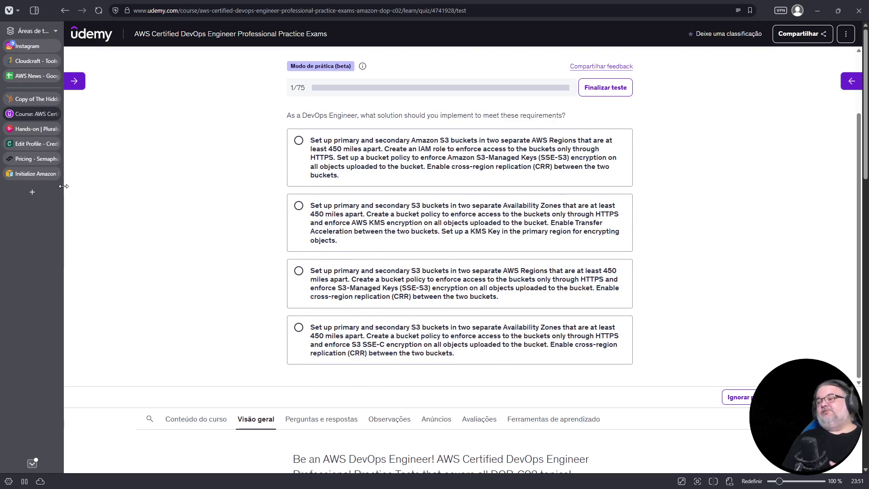
{"action": "scroll", "coordinate": [718, 270], "scroll_direction": "up", "scroll_amount": 3}
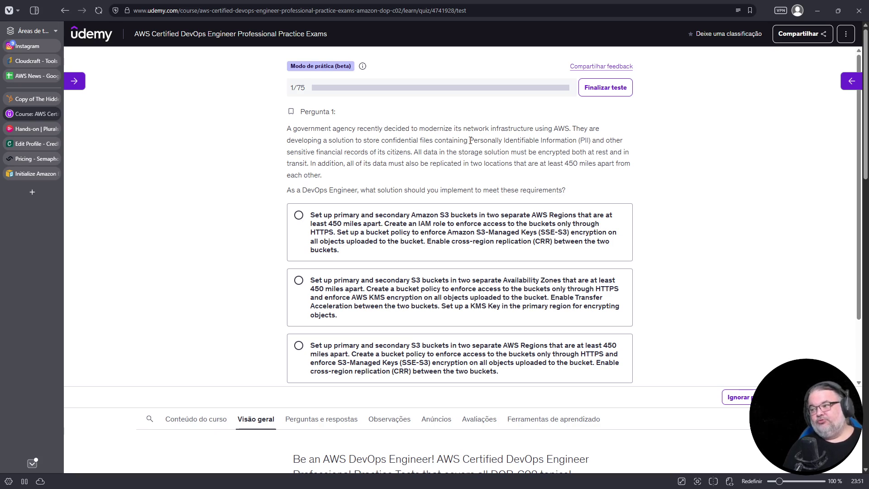
- Highlight the PII and sensitive financial records phrases in Question 1, then open a new tab
{"action": "mouse_move", "coordinate": [471, 140]}
{"action": "left_mouse_down"}
{"action": "mouse_move", "coordinate": [573, 140]}
{"action": "mouse_move", "coordinate": [574, 131]}
{"action": "mouse_move", "coordinate": [579, 142]}
{"action": "mouse_move", "coordinate": [601, 142]}
{"action": "mouse_move", "coordinate": [351, 155]}
{"action": "left_mouse_up"}
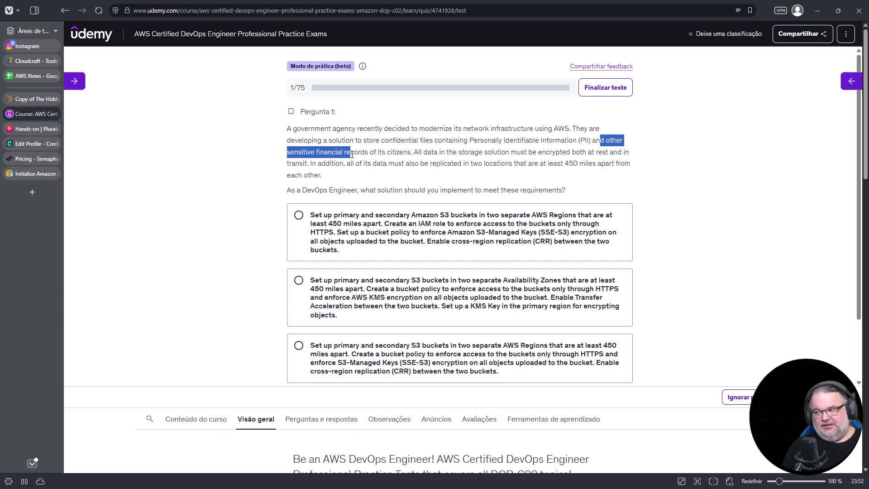
{"action": "left_click_drag", "start_coordinate": [352, 154], "coordinate": [408, 153]}
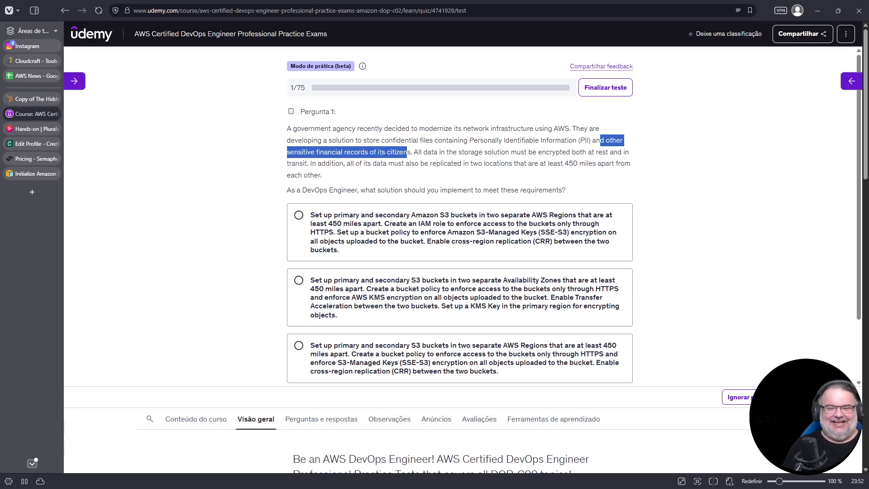
{"action": "key", "text": "alt+Tab"}
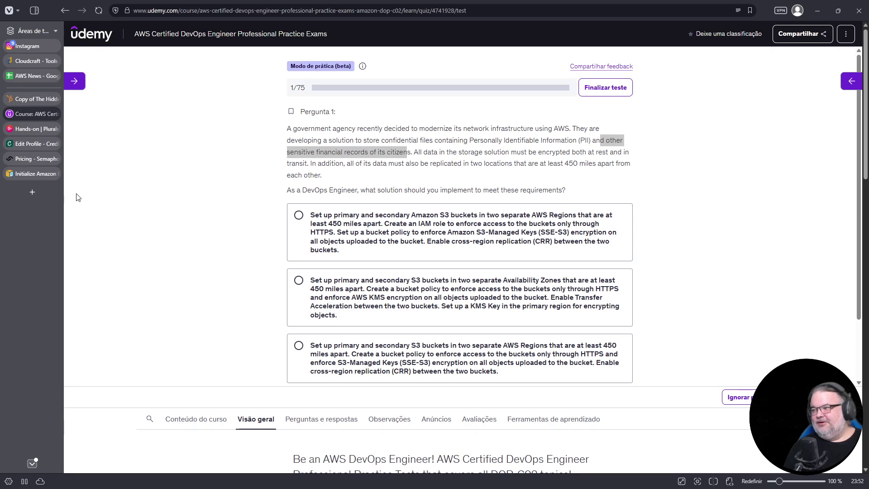
{"action": "left_click", "coordinate": [33, 192]}
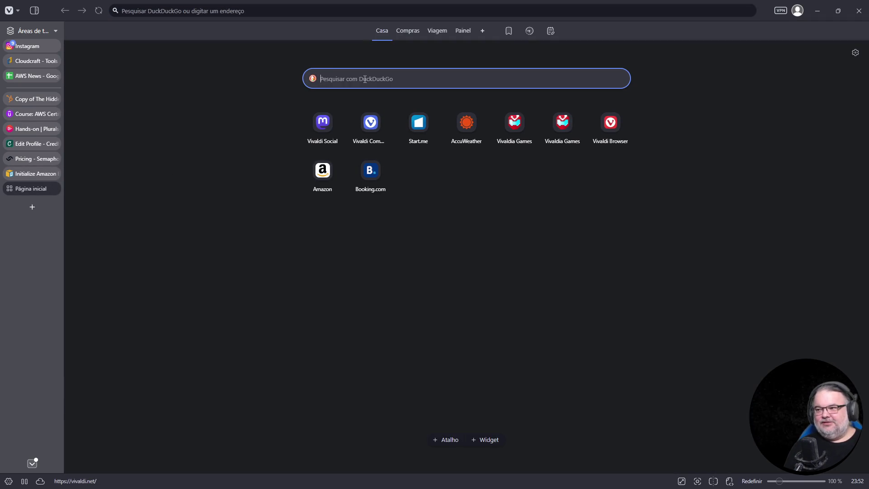
- Open google.com and convert '450 miles in km'
{"action": "left_click", "coordinate": [192, 10]}
{"action": "type", "text": "www.google.co"}
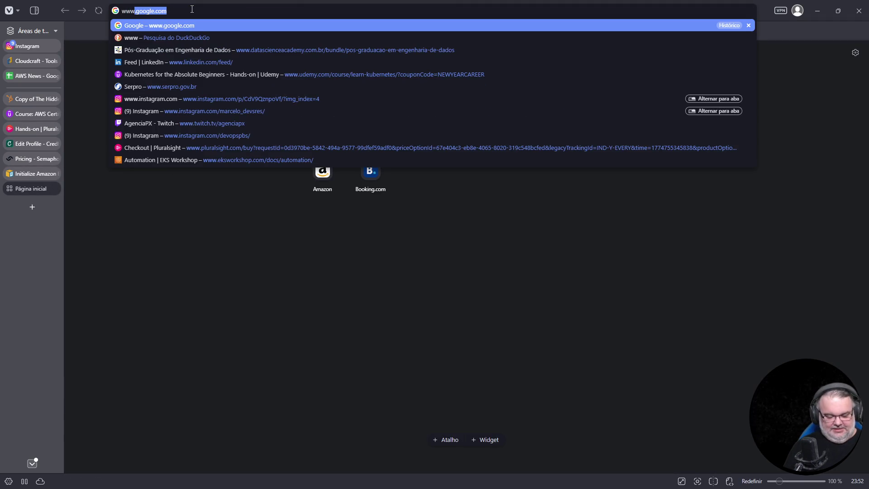
{"action": "key", "text": "Return"}
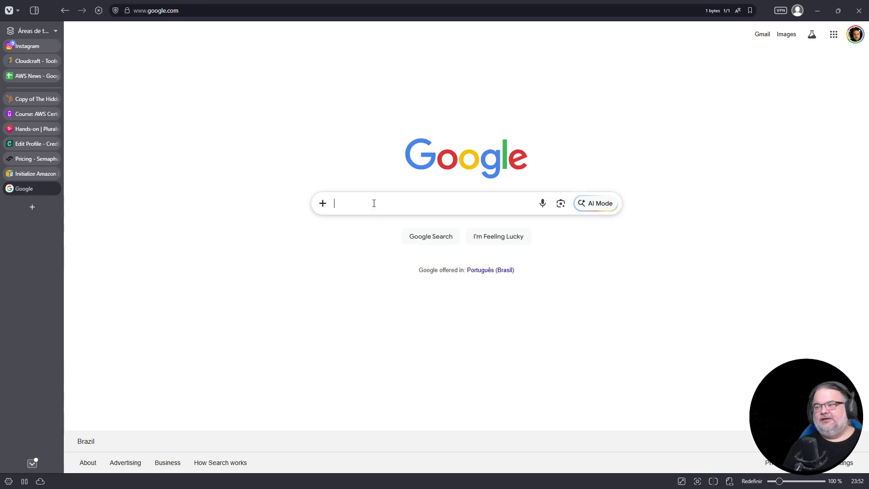
{"action": "left_click", "coordinate": [379, 206]}
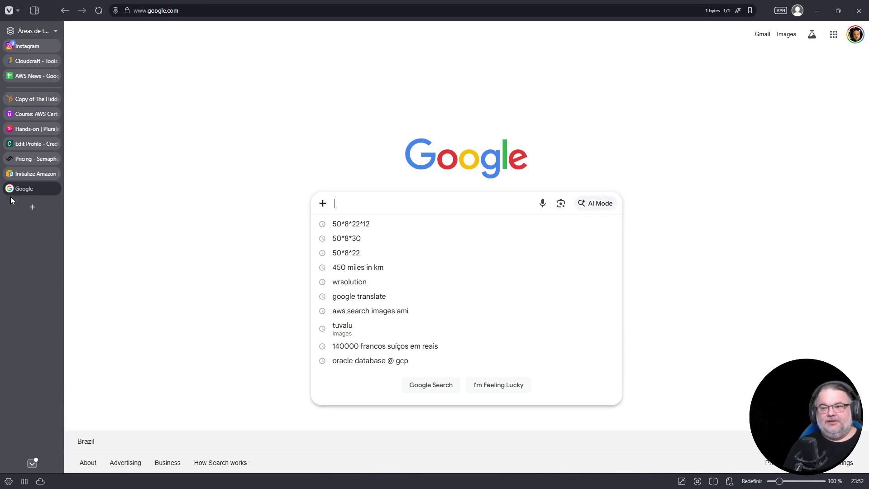
{"action": "left_click", "coordinate": [26, 173]}
{"action": "left_click", "coordinate": [29, 112]}
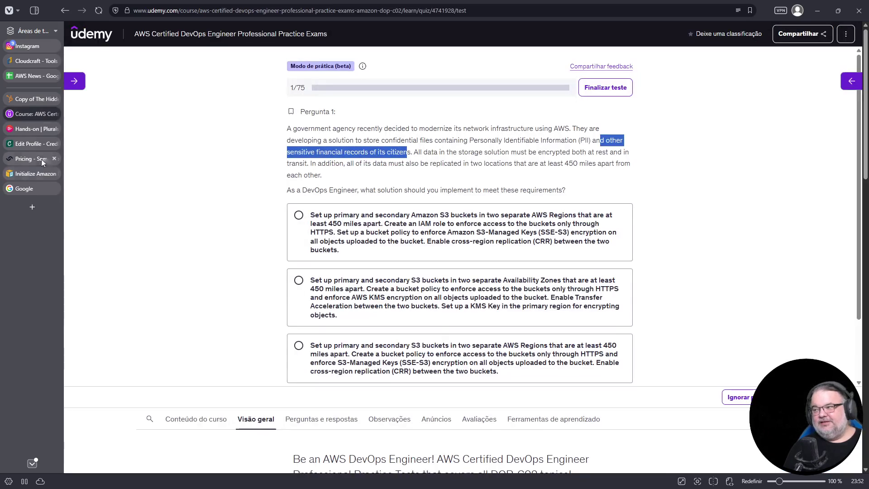
{"action": "left_click", "coordinate": [25, 188]}
{"action": "type", "text": "450 miles in "}
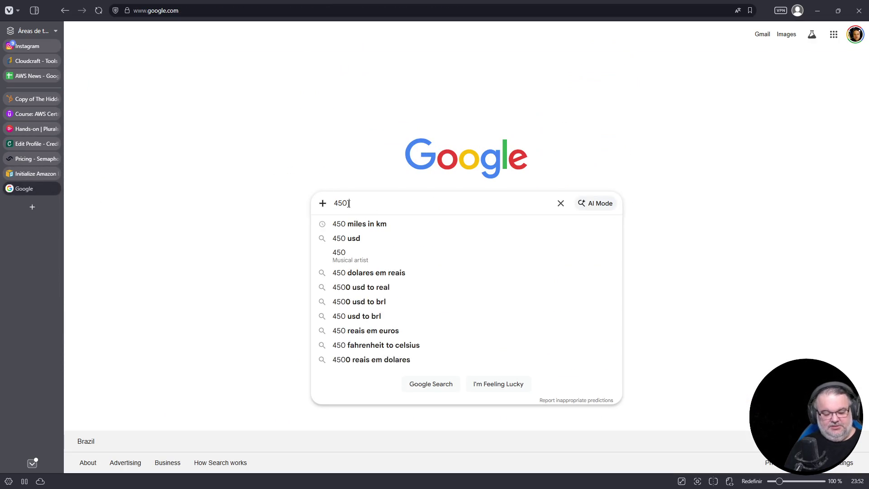
{"action": "type", "text": "km"}
{"action": "key", "text": "Return"}
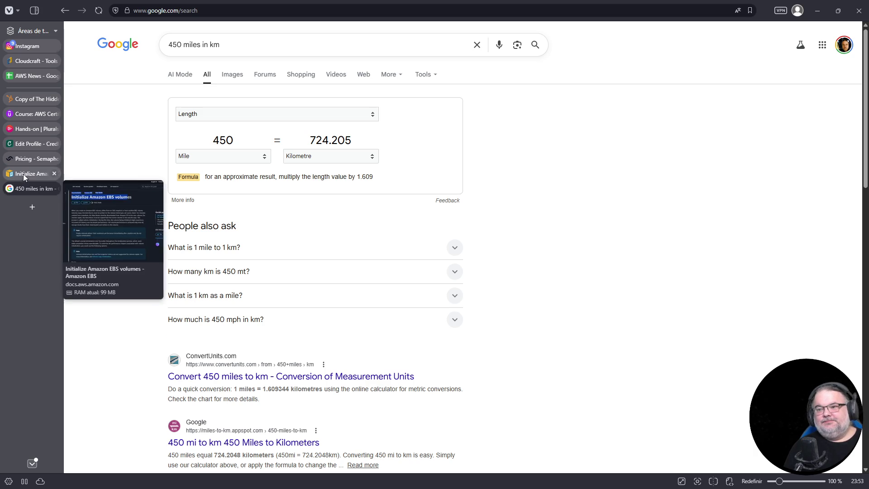
- Highlight the 450 miles apart requirement in the Udemy question
{"action": "left_click", "coordinate": [32, 114]}
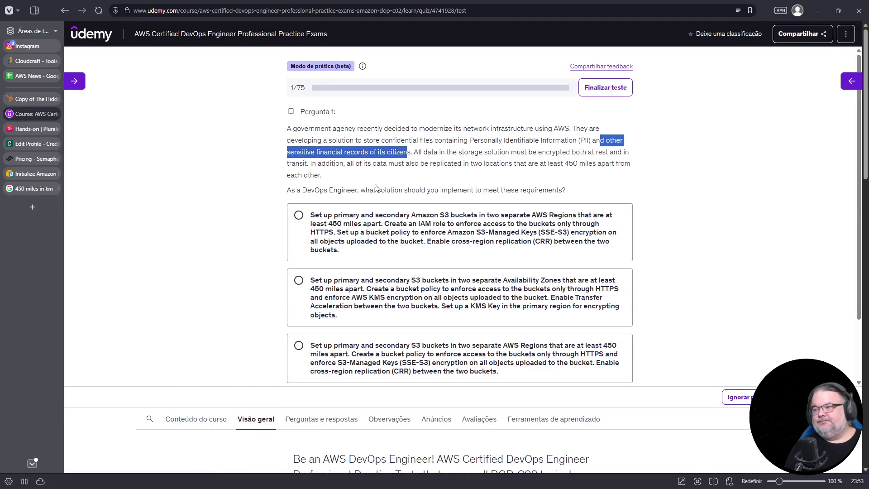
{"action": "left_click", "coordinate": [425, 162]}
{"action": "left_click_drag", "start_coordinate": [569, 163], "coordinate": [590, 175]}
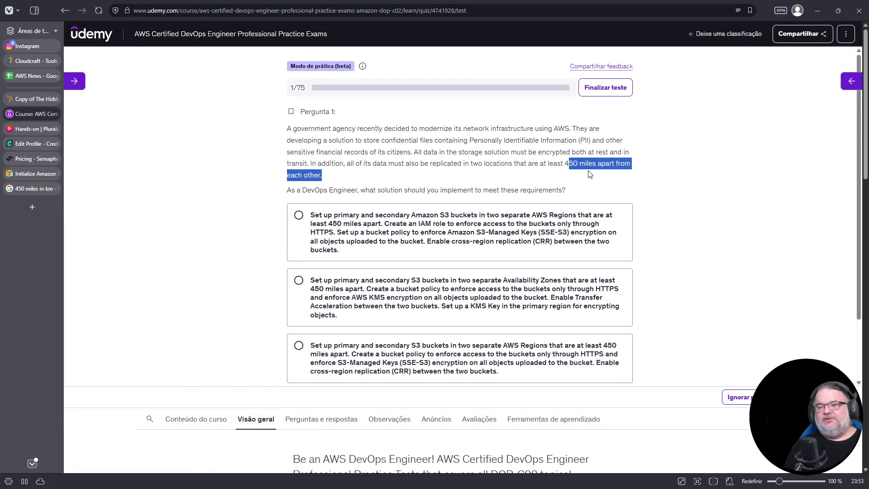
- Replace the query with 'brasilia sao paulo distancia km' and search it
{"action": "left_click", "coordinate": [36, 189]}
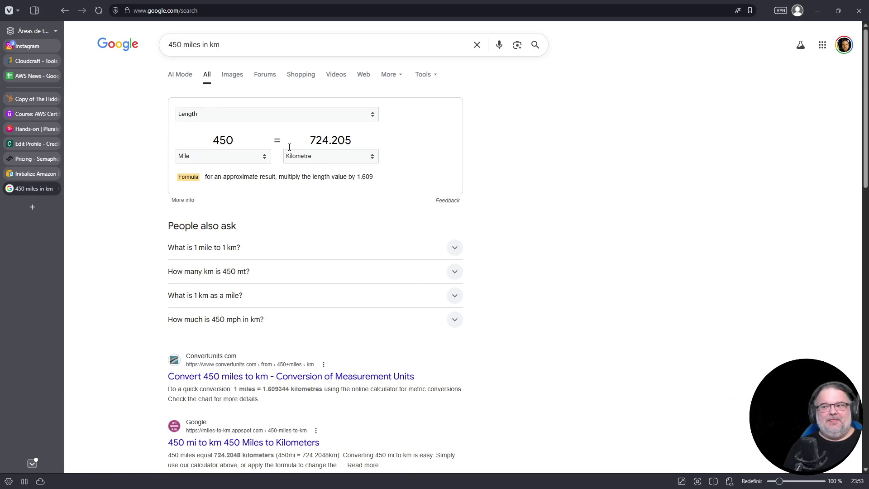
{"action": "double_click", "coordinate": [249, 45]}
{"action": "key", "text": "Left"}
{"action": "key", "text": "shift+Home"}
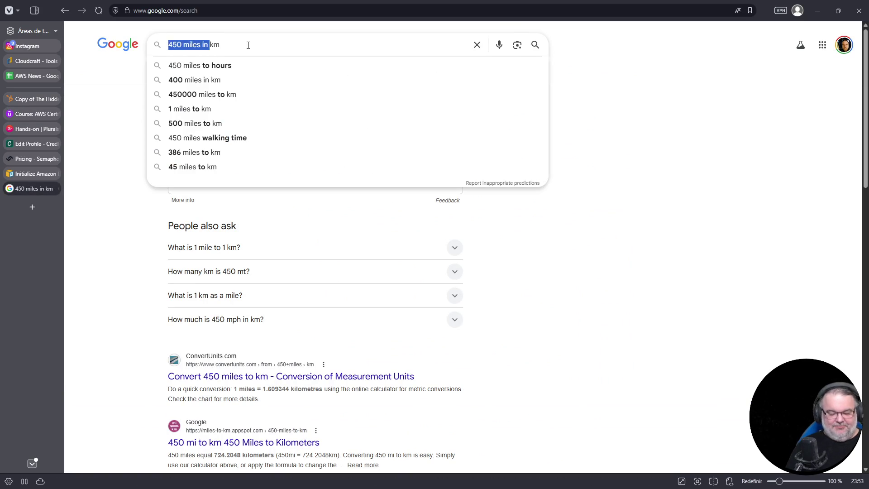
{"action": "type", "text": "brasilia sa"}
{"action": "type", "text": "o paulo distancia km"}
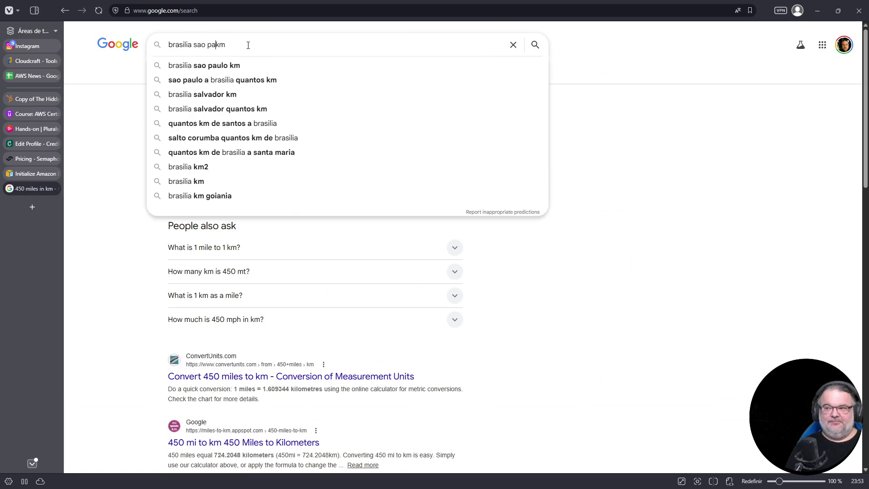
{"action": "key", "text": "Delete"}
{"action": "key", "text": "Delete"}
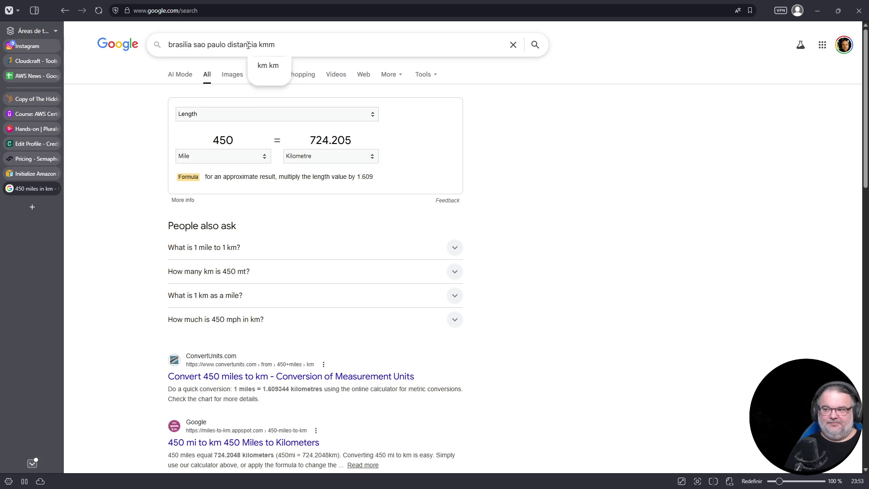
{"action": "key", "text": "Return"}
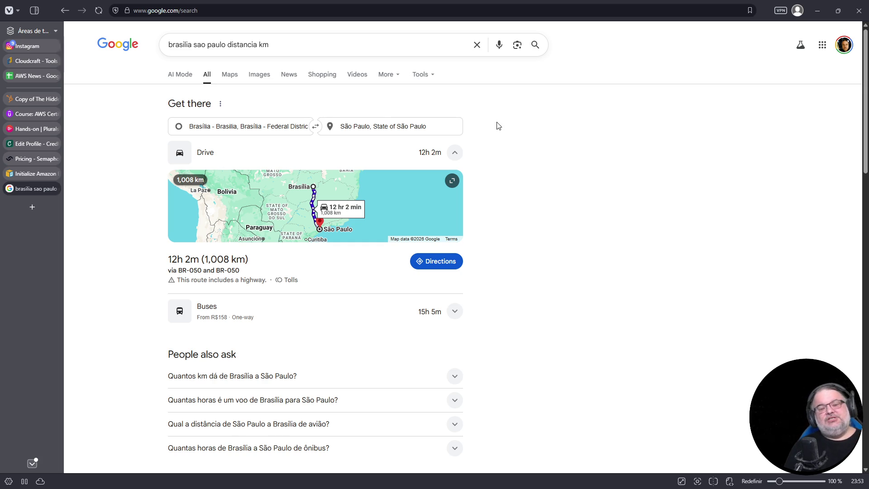
- Search 'aws direct connect', open the AWS Direct Connect page, select its heading, then close it
{"action": "triple_click", "coordinate": [329, 50]}
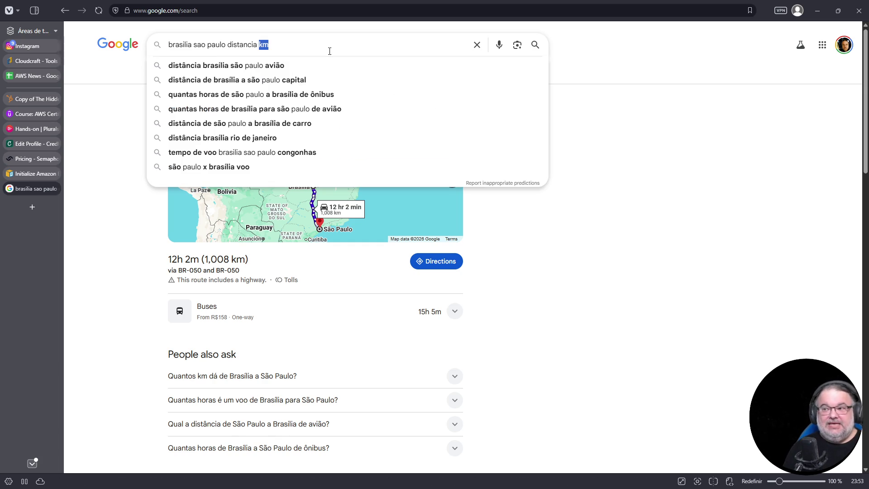
{"action": "type", "text": "aws "}
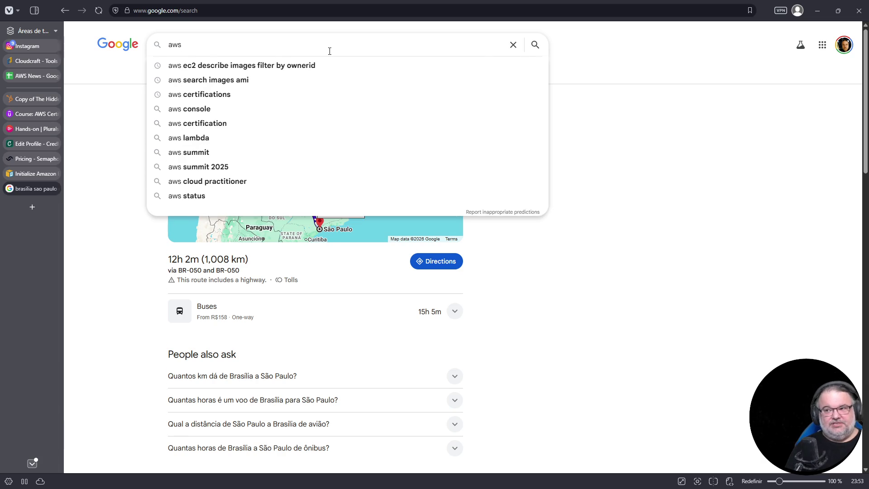
{"action": "type", "text": "direct connect"}
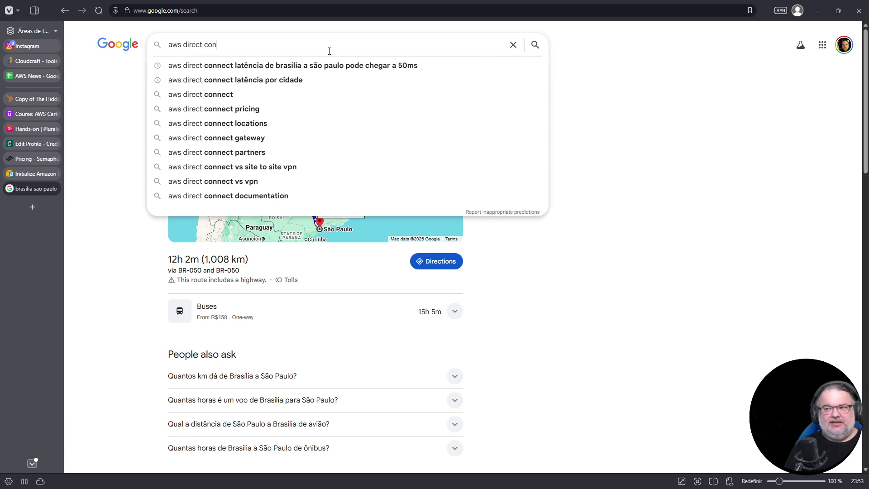
{"action": "key", "text": "Return"}
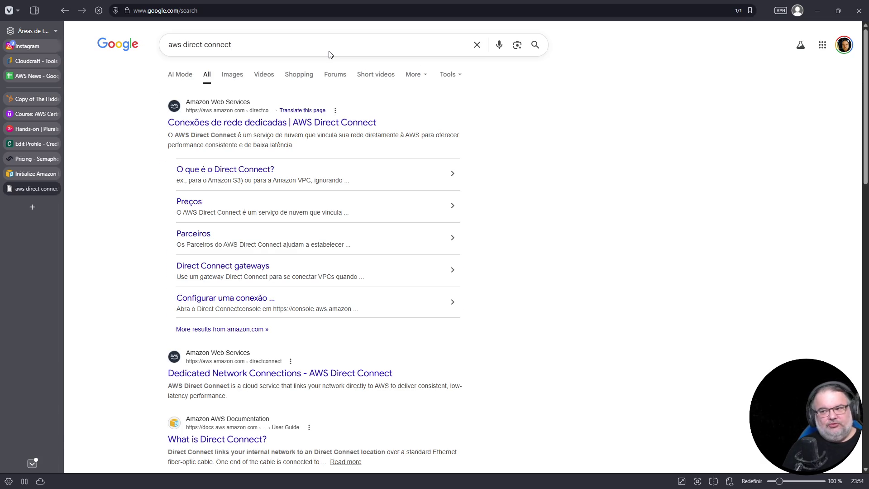
{"action": "left_click", "coordinate": [328, 126]}
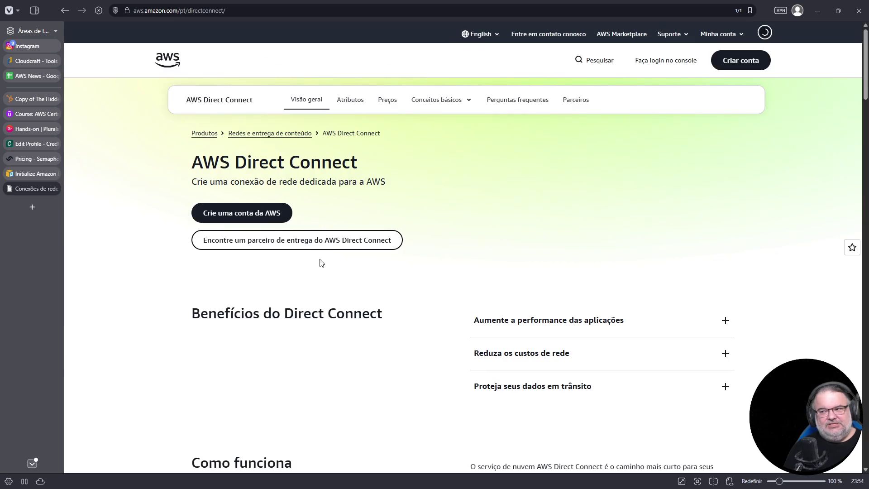
{"action": "left_click_drag", "start_coordinate": [252, 161], "coordinate": [388, 171]}
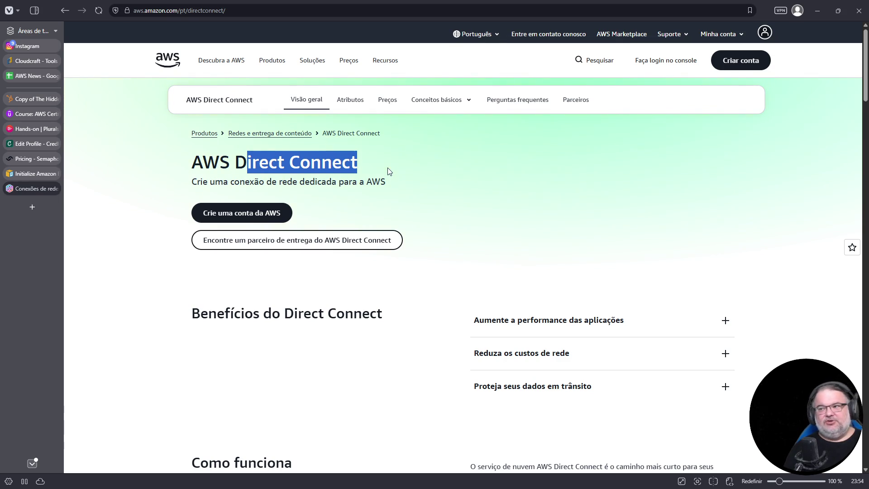
{"action": "left_click_drag", "start_coordinate": [235, 162], "coordinate": [371, 170]}
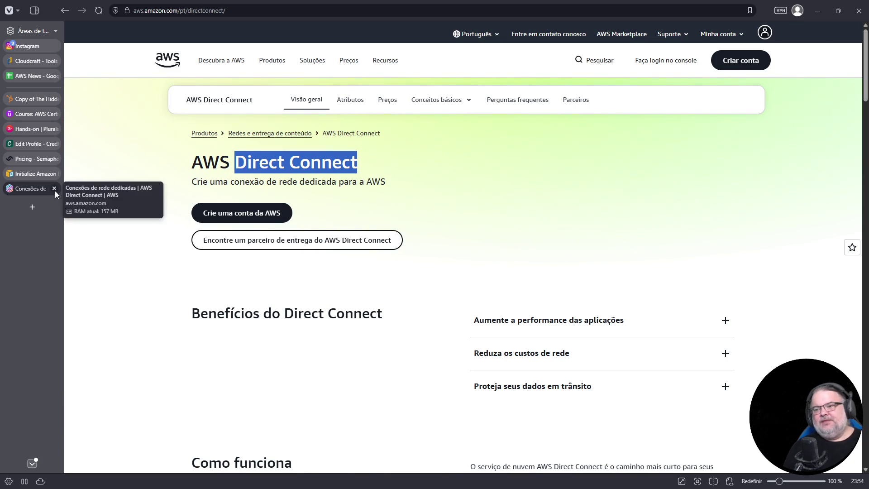
{"action": "left_click", "coordinate": [55, 190]}
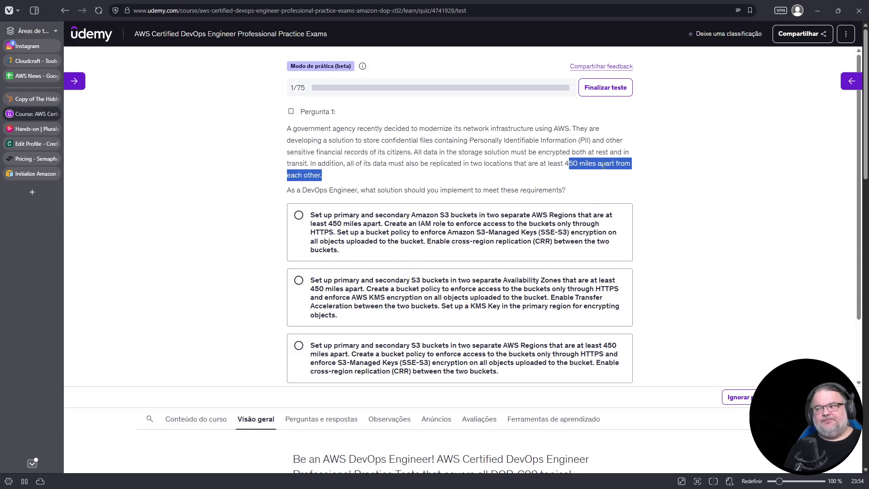
- Highlight the two-location replication sentence and '450 miles' in Question 1, then go to Cloudcraft
{"action": "mouse_move", "coordinate": [458, 164]}
{"action": "left_mouse_down"}
{"action": "mouse_move", "coordinate": [584, 173]}
{"action": "mouse_move", "coordinate": [579, 178]}
{"action": "left_mouse_up"}
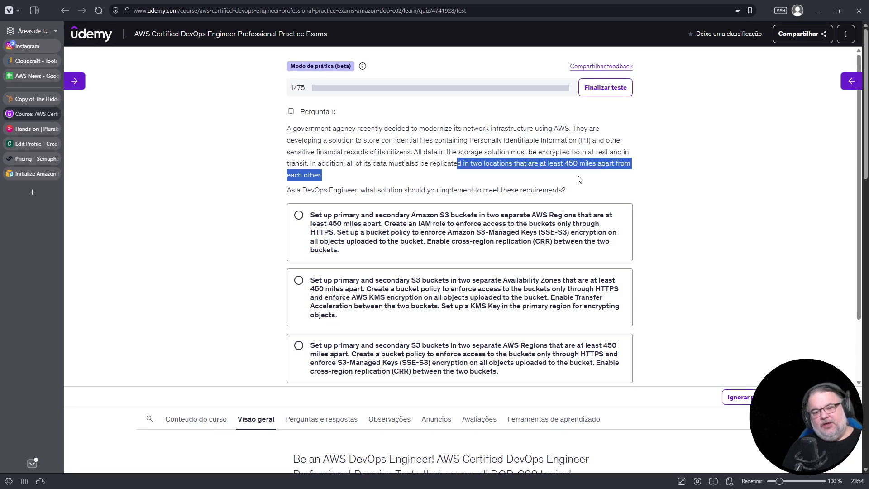
{"action": "left_click", "coordinate": [581, 178]}
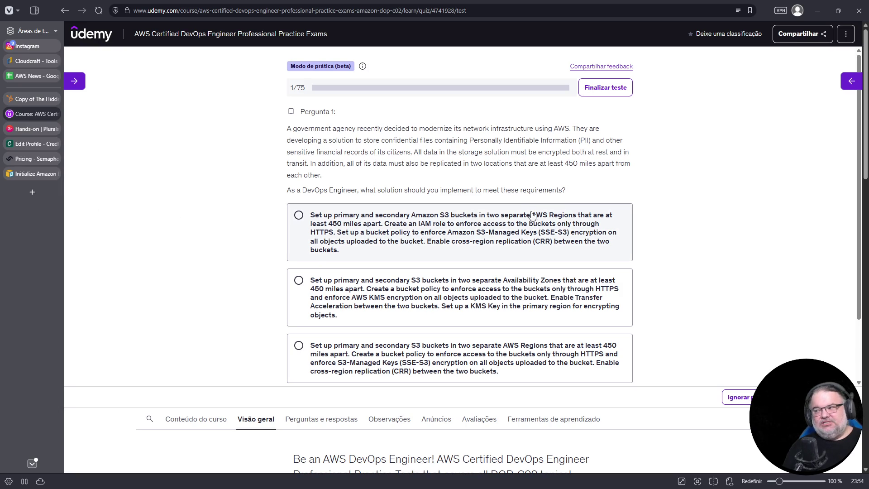
{"action": "left_click_drag", "start_coordinate": [565, 164], "coordinate": [637, 174]}
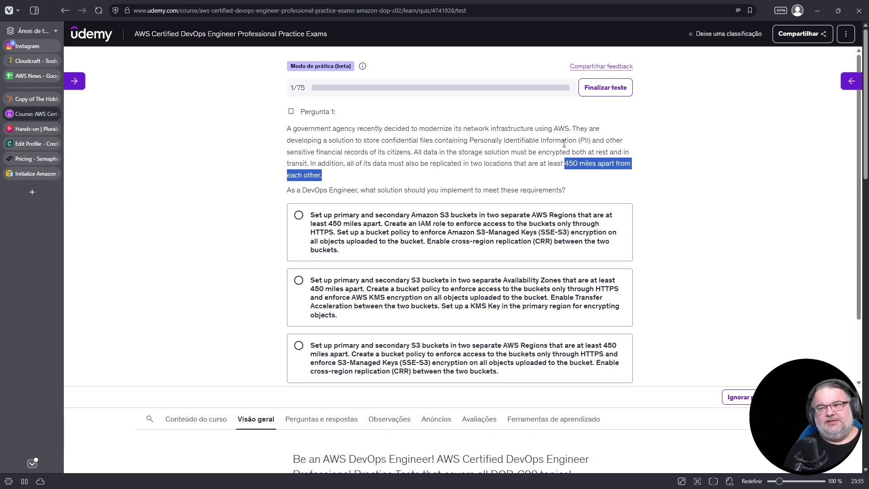
{"action": "left_click", "coordinate": [22, 61]}
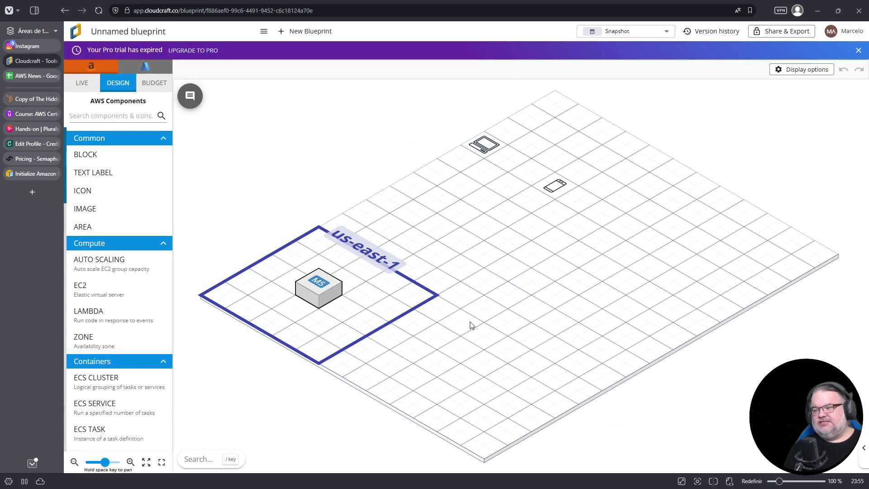
- Delete the EC2 box and add an S3 bucket from a 's3' component search
{"action": "left_click", "coordinate": [320, 290]}
{"action": "key", "text": "Delete"}
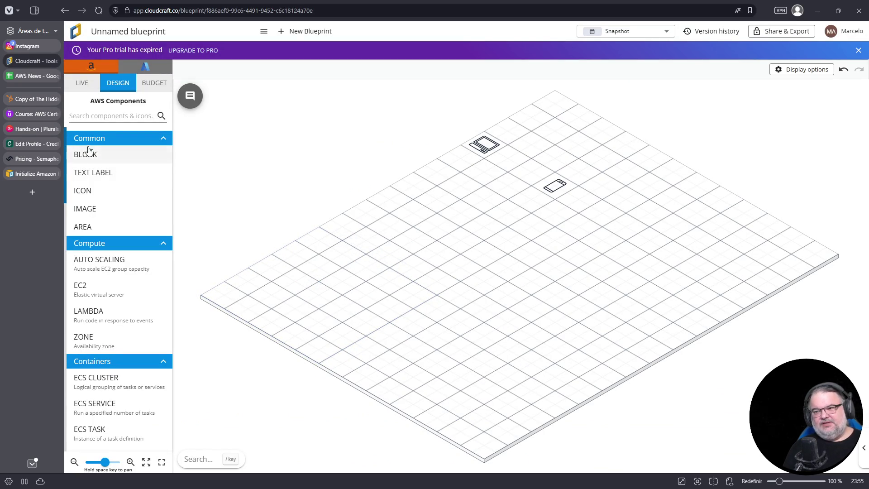
{"action": "left_click", "coordinate": [109, 116]}
{"action": "type", "text": "s3"}
{"action": "left_click", "coordinate": [99, 160]}
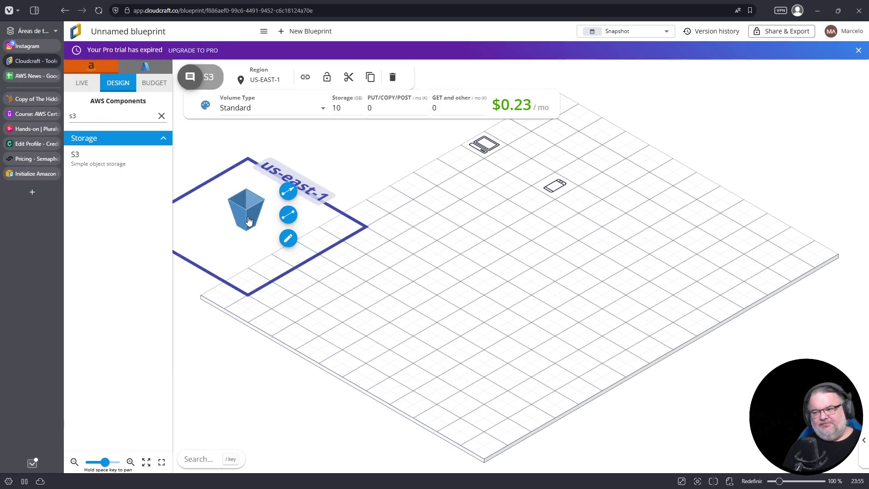
{"action": "left_click_drag", "start_coordinate": [248, 220], "coordinate": [321, 287]}
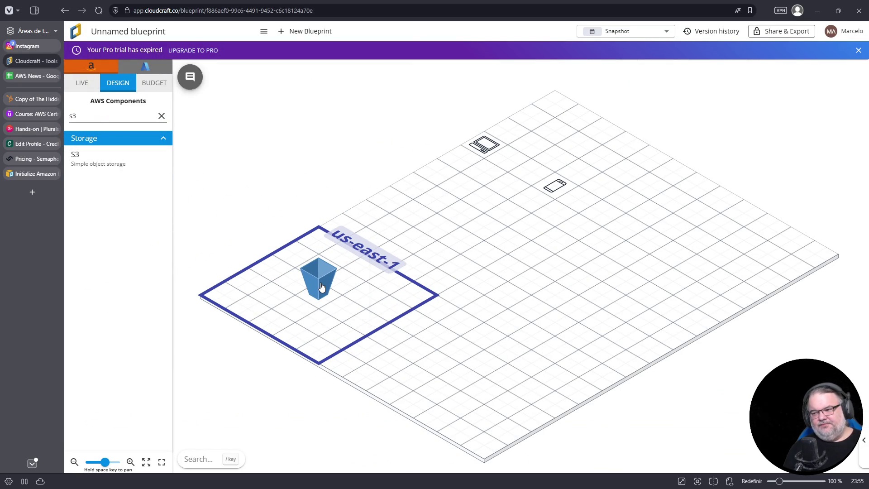
- Copy and paste the bucket into four S3 buckets spread across the us-east-1 area
{"action": "left_click", "coordinate": [322, 287]}
{"action": "key", "text": "ctrl+c"}
{"action": "key", "text": "ctrl+v"}
{"action": "key", "text": "ctrl+v"}
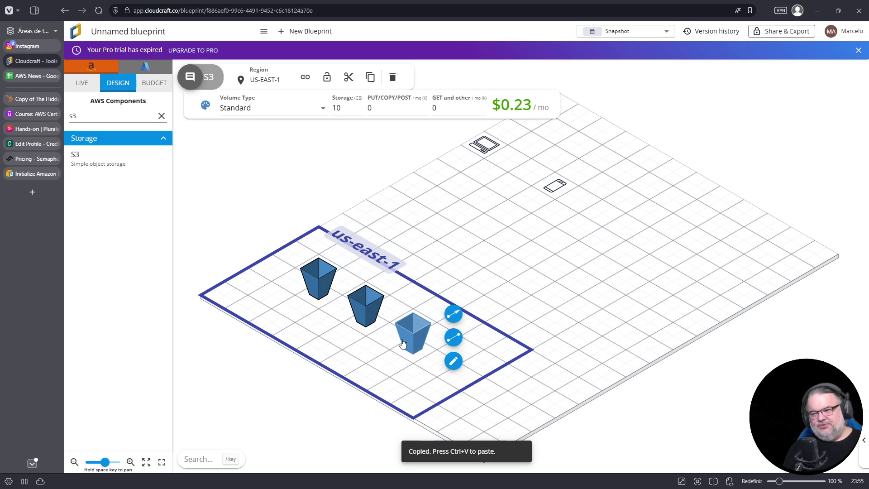
{"action": "left_click", "coordinate": [318, 287]}
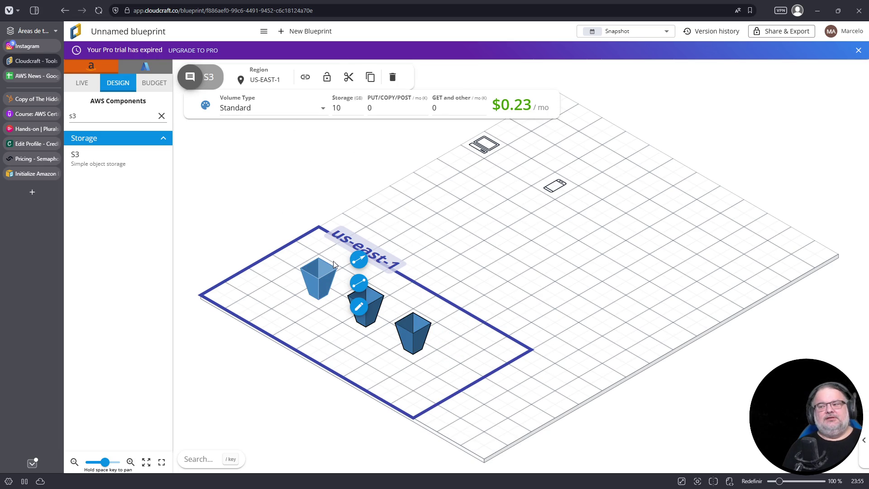
{"action": "left_click_drag", "start_coordinate": [413, 334], "coordinate": [483, 384]}
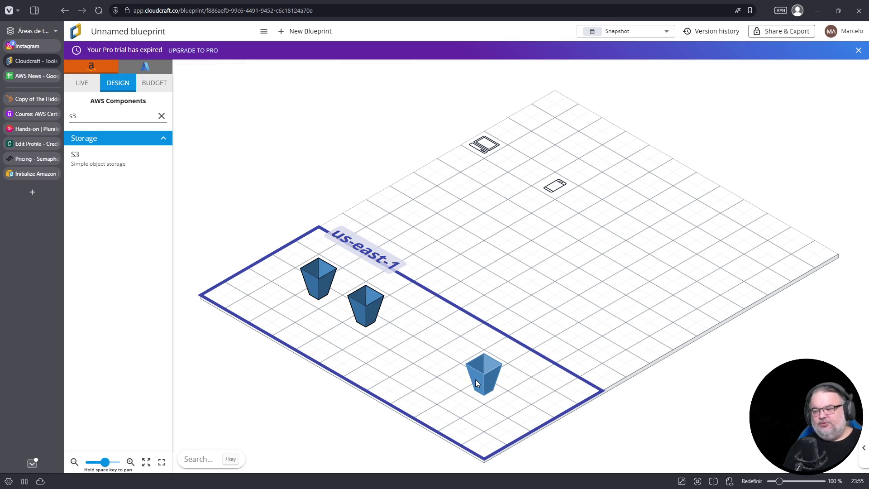
{"action": "left_click_drag", "start_coordinate": [365, 308], "coordinate": [395, 324]}
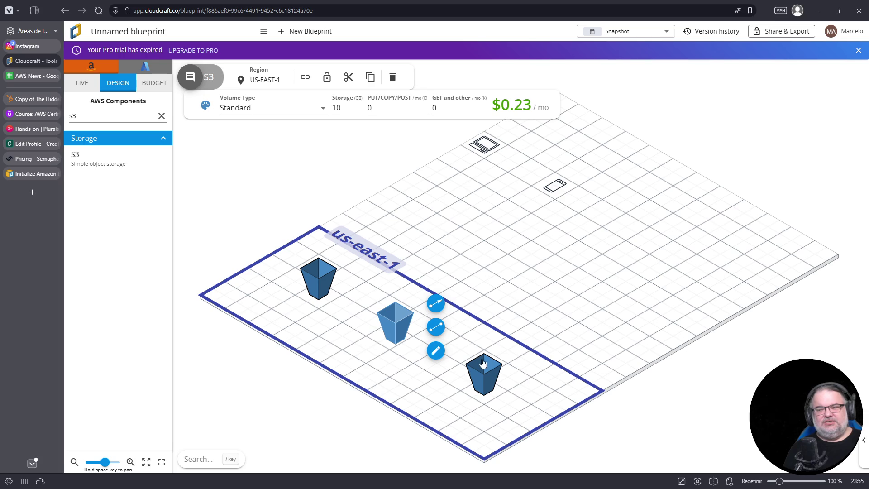
{"action": "key", "text": "ctrl+c"}
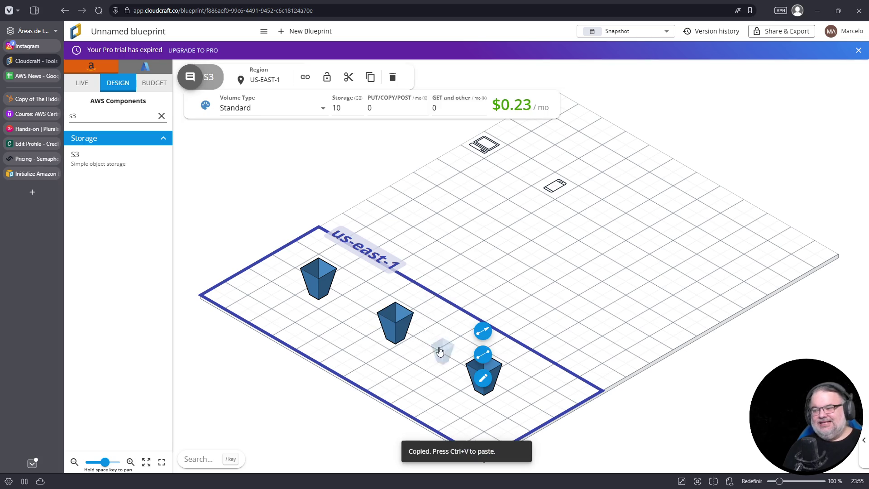
{"action": "key", "text": "ctrl+v"}
{"action": "mouse_move", "coordinate": [455, 344]}
{"action": "left_mouse_down"}
{"action": "mouse_move", "coordinate": [469, 265]}
{"action": "mouse_move", "coordinate": [492, 268]}
{"action": "left_mouse_up"}
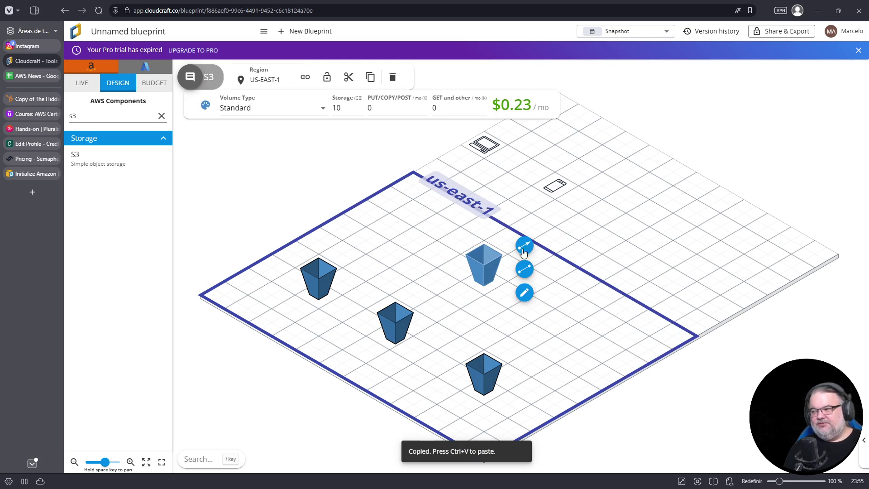
- Draw an arrow from the mobile client icon to the upper-right S3 bucket
{"action": "left_click", "coordinate": [556, 186]}
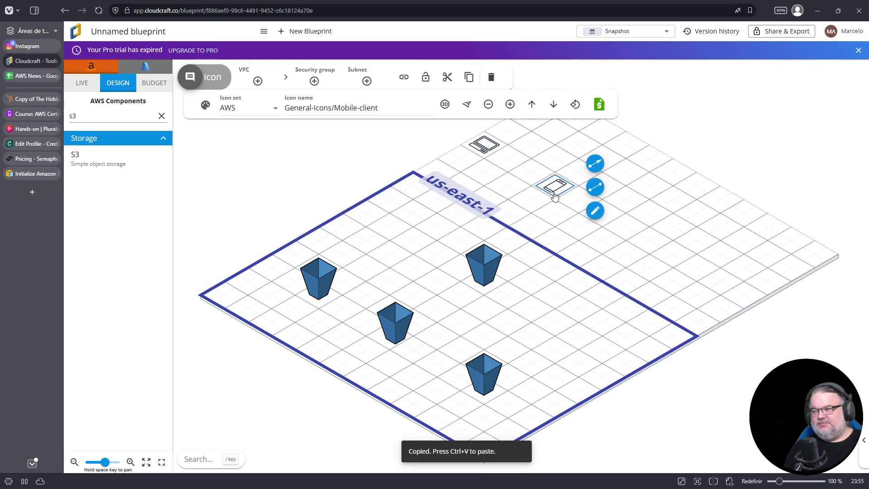
{"action": "left_click", "coordinate": [595, 164]}
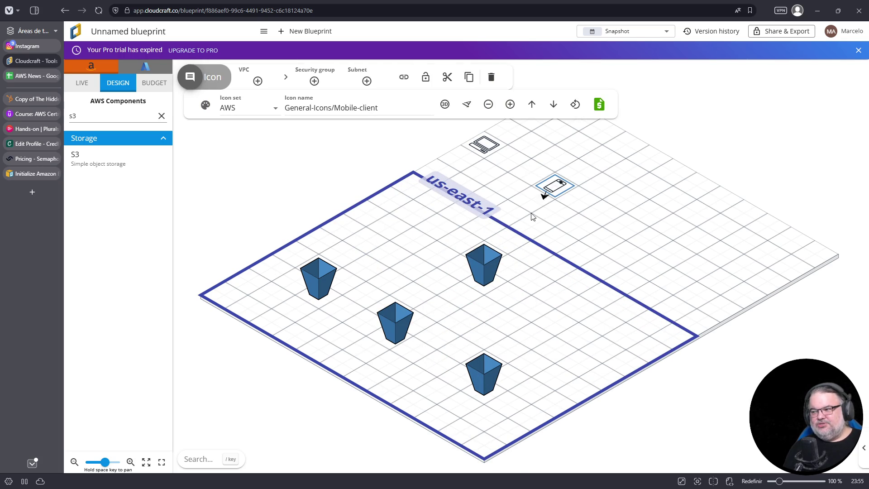
{"action": "left_click", "coordinate": [486, 268]}
{"action": "left_click", "coordinate": [319, 277]}
{"action": "left_click", "coordinate": [396, 333]}
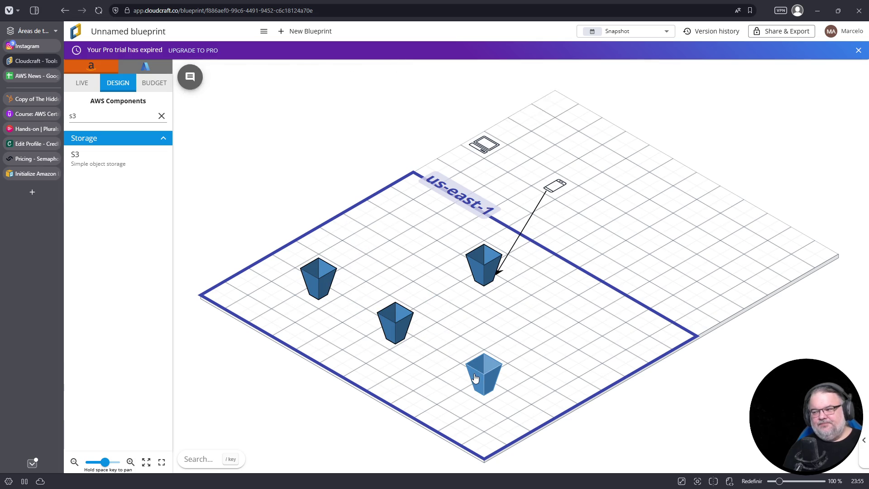
{"action": "left_click", "coordinate": [472, 378]}
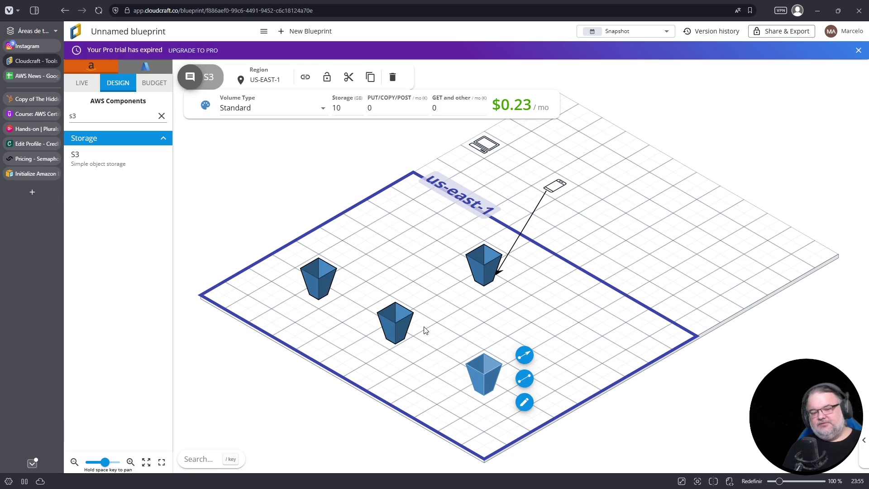